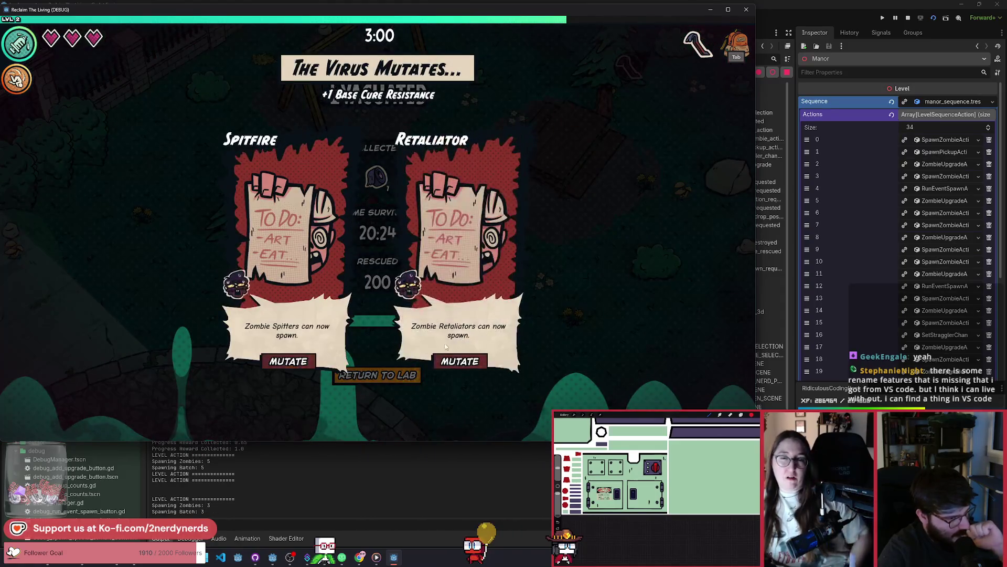
Pick the Spitfire mutation, remove all zombies via the debug panel, then stop and relaunch the game
click(303, 362)
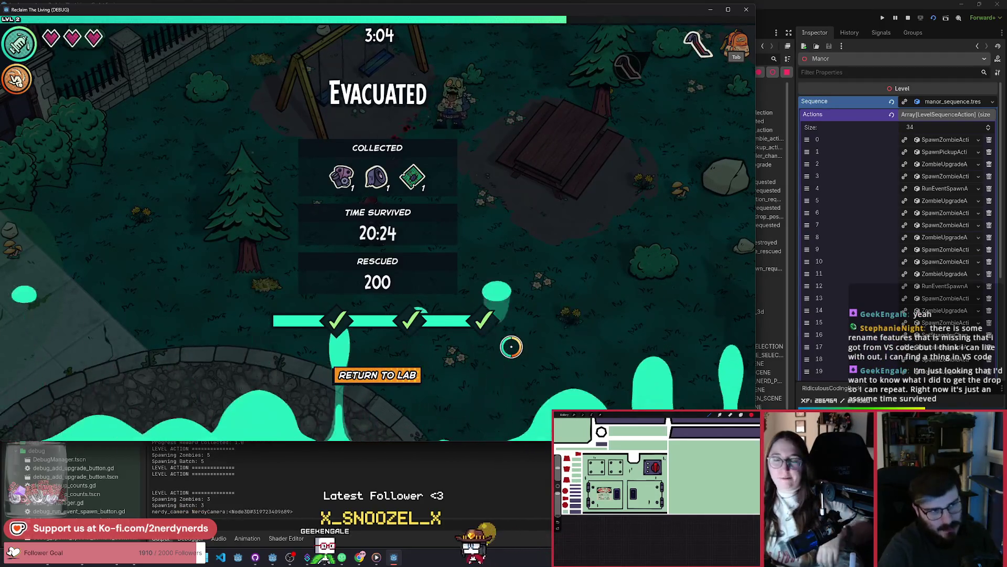
key(F1)
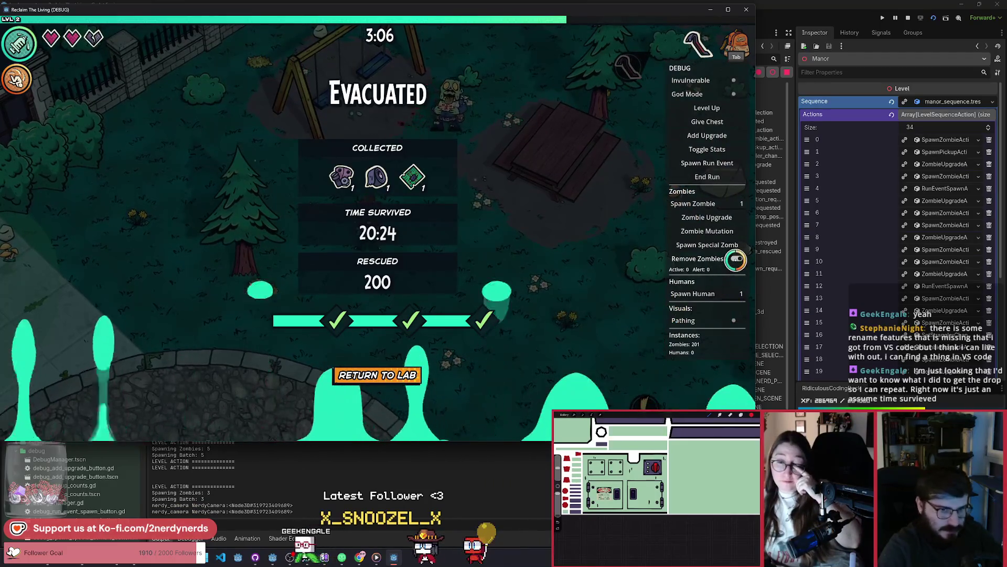
click(701, 259)
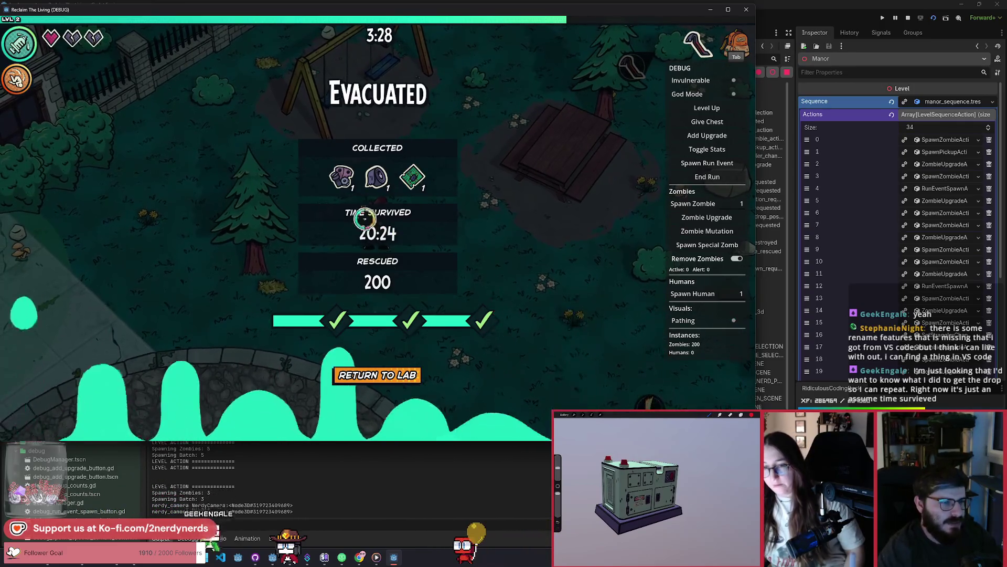
click(812, 112)
key(F5)
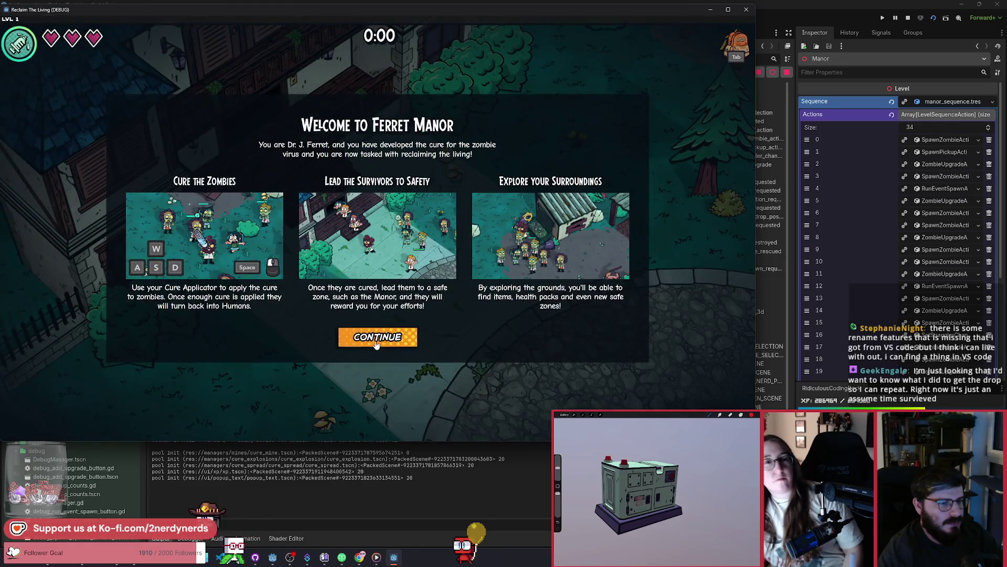
Dismiss the welcome dialog and end the run from the F1 debug panel to show results
click(379, 337)
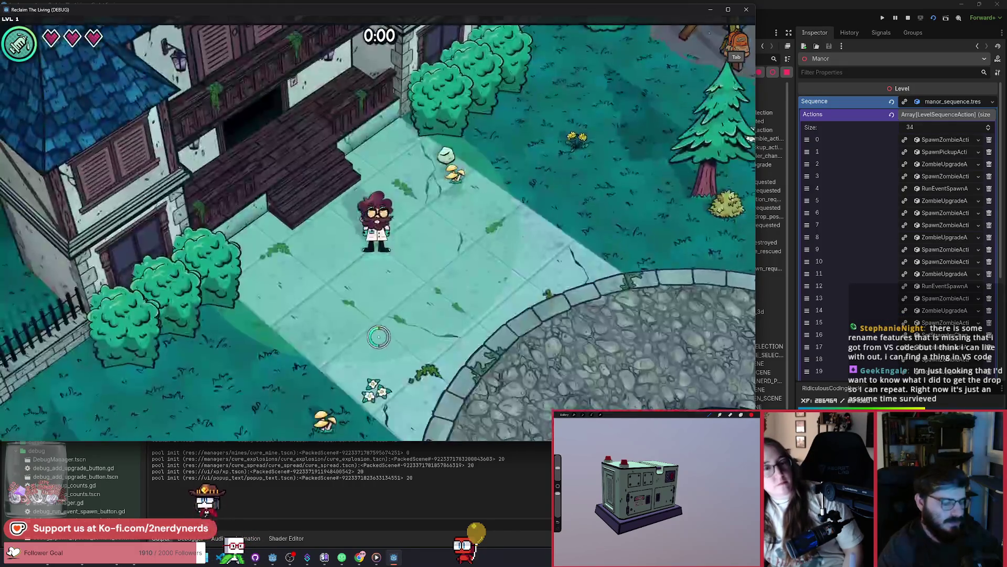
key(F1)
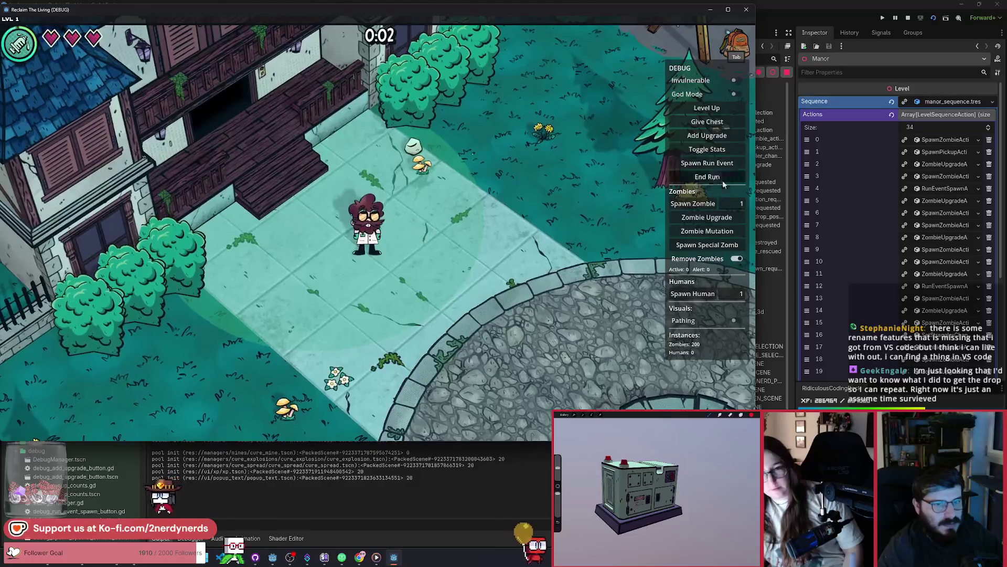
click(723, 181)
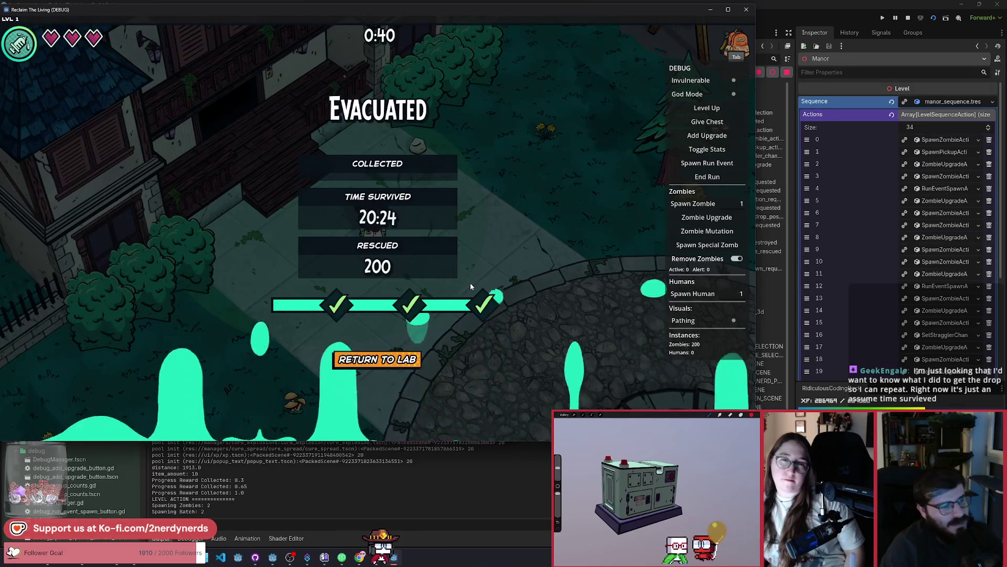
Switch the game to fullscreen, end the run again to replay the reveal, then quit with F8
key(Escape)
click(421, 309)
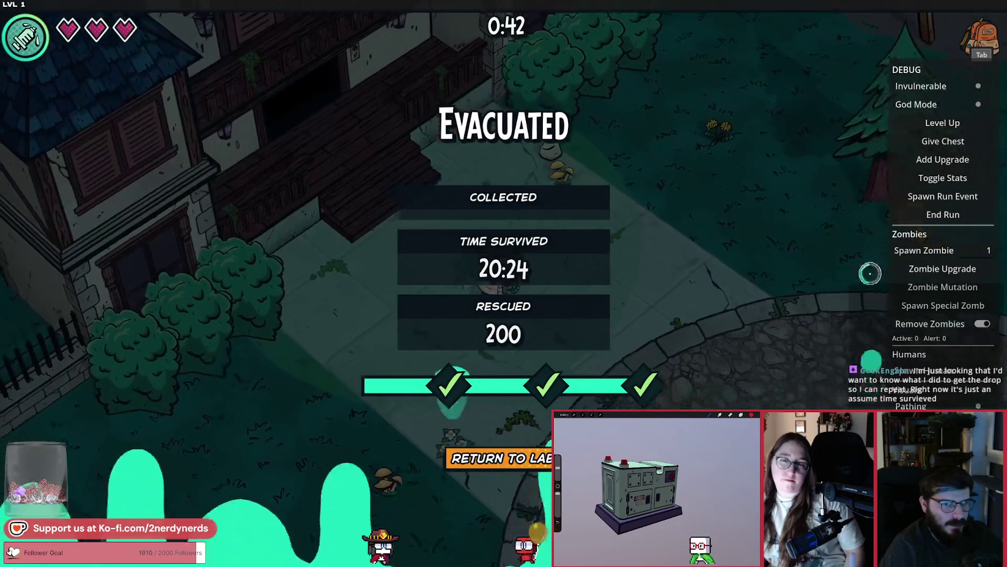
click(943, 215)
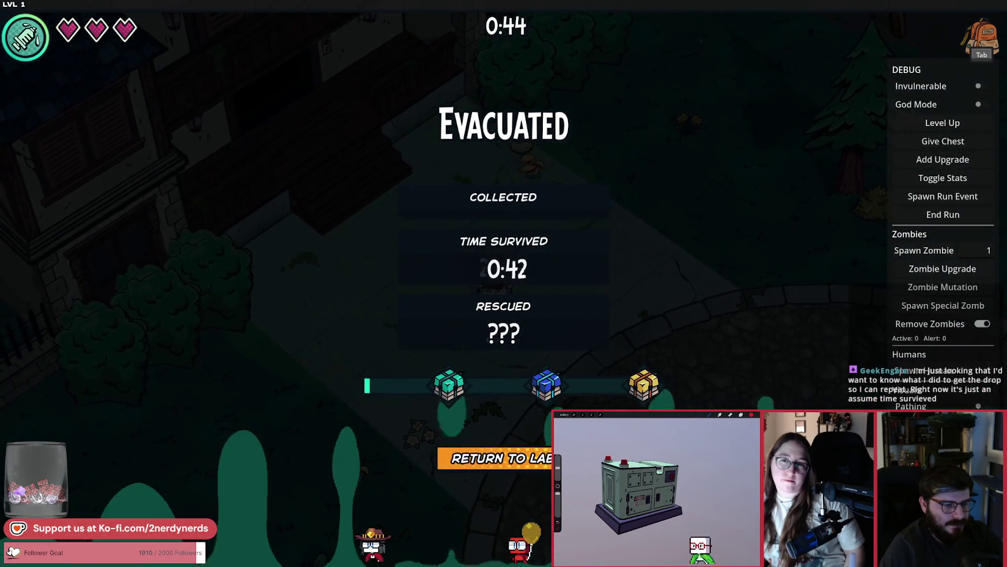
key(Escape)
key(F8)
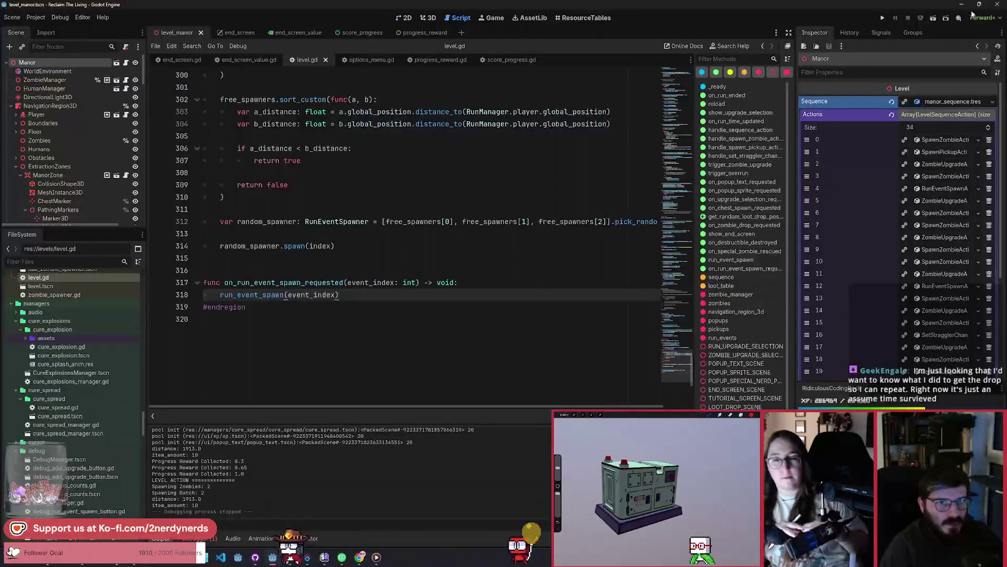
click(933, 19)
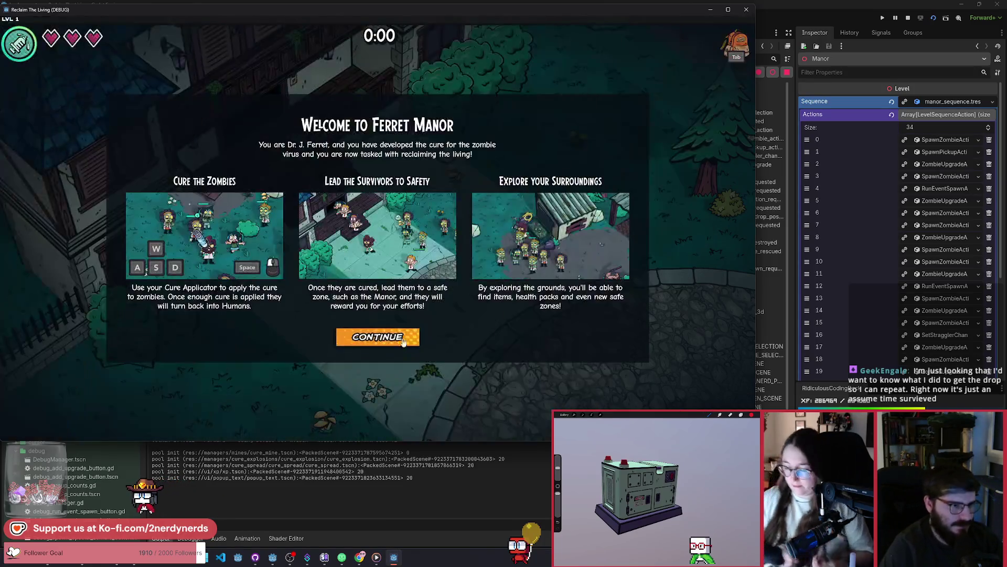
click(415, 336)
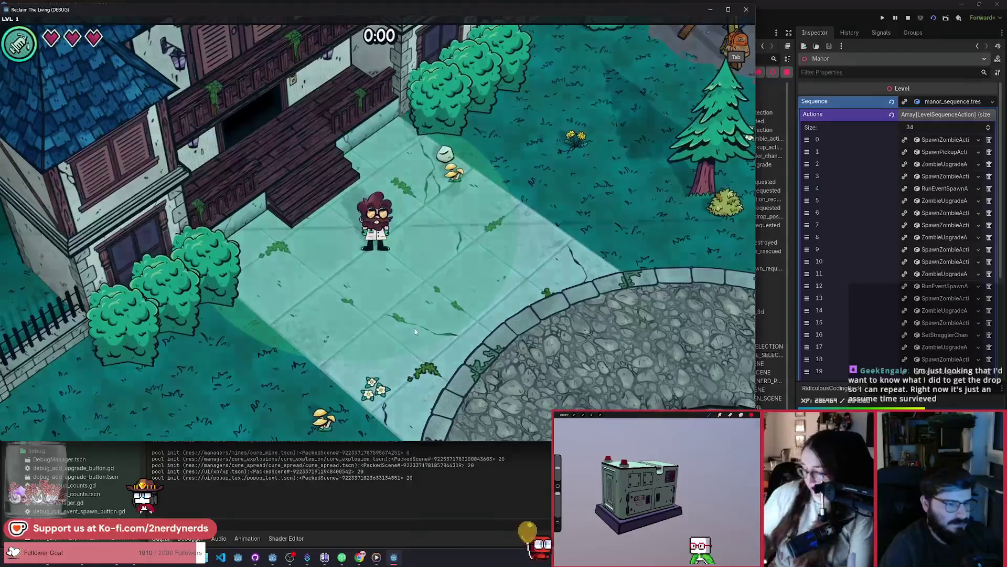
key(Escape)
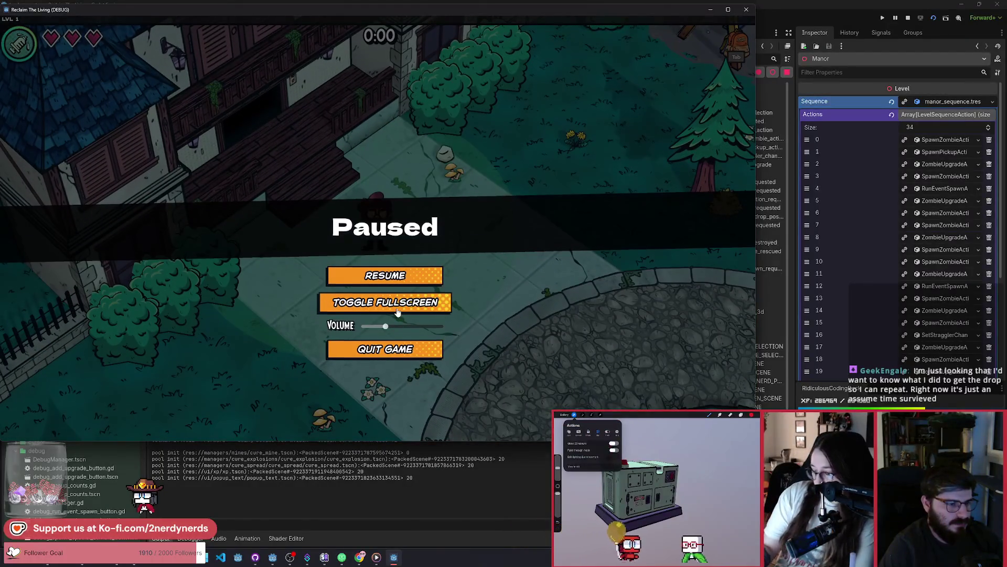
click(397, 312)
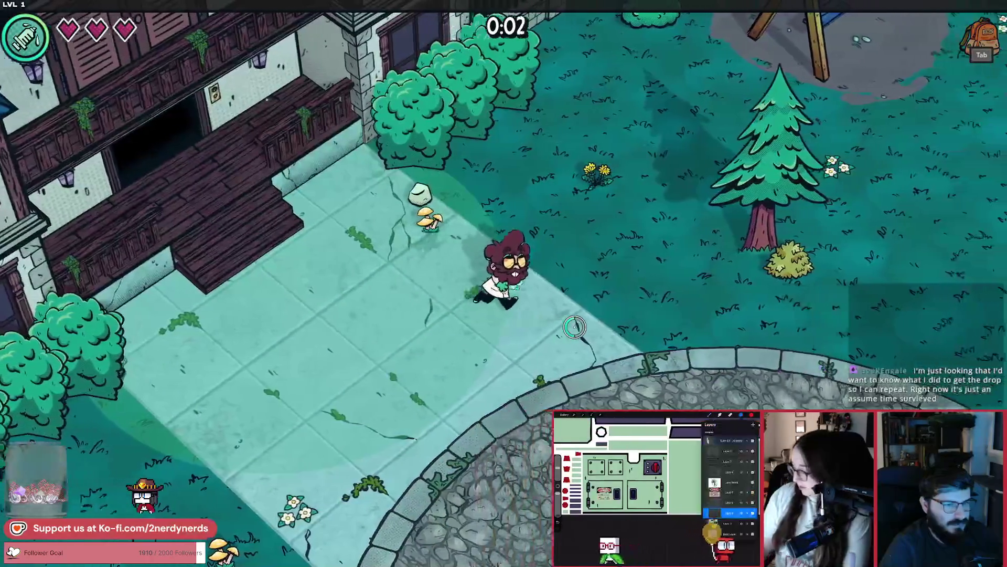
key(d)
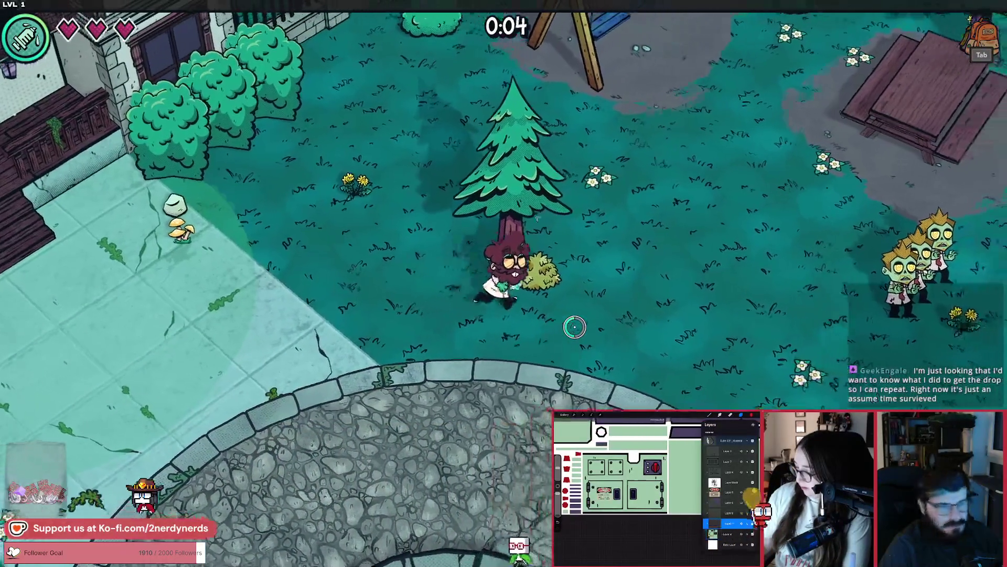
key(d)
key(a)
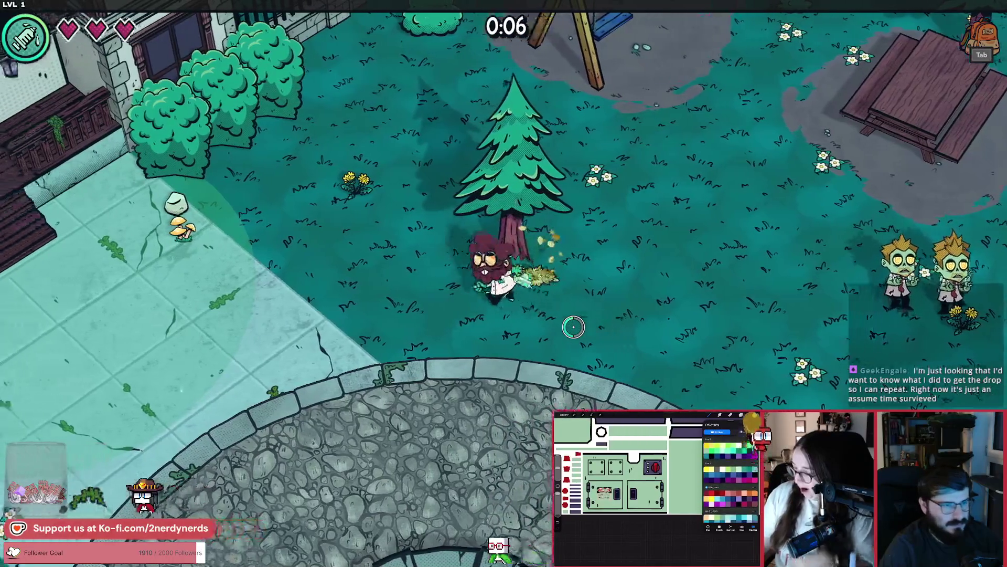
key(a)
key(F1)
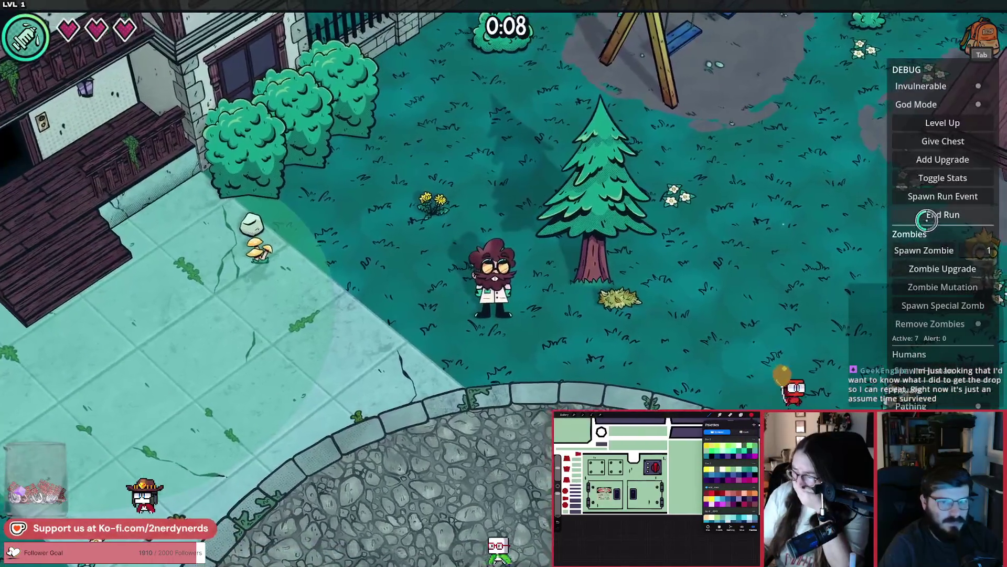
click(983, 324)
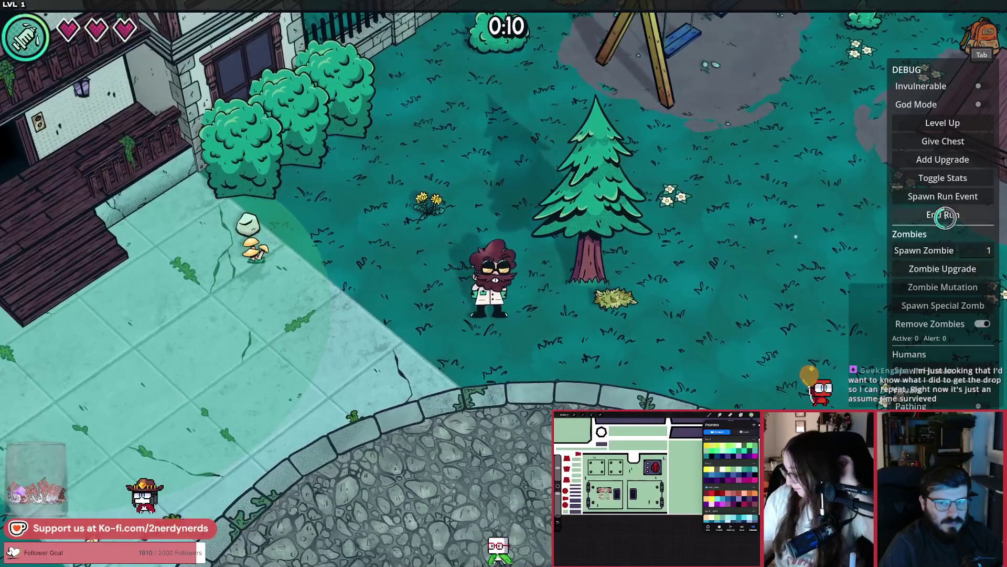
click(944, 216)
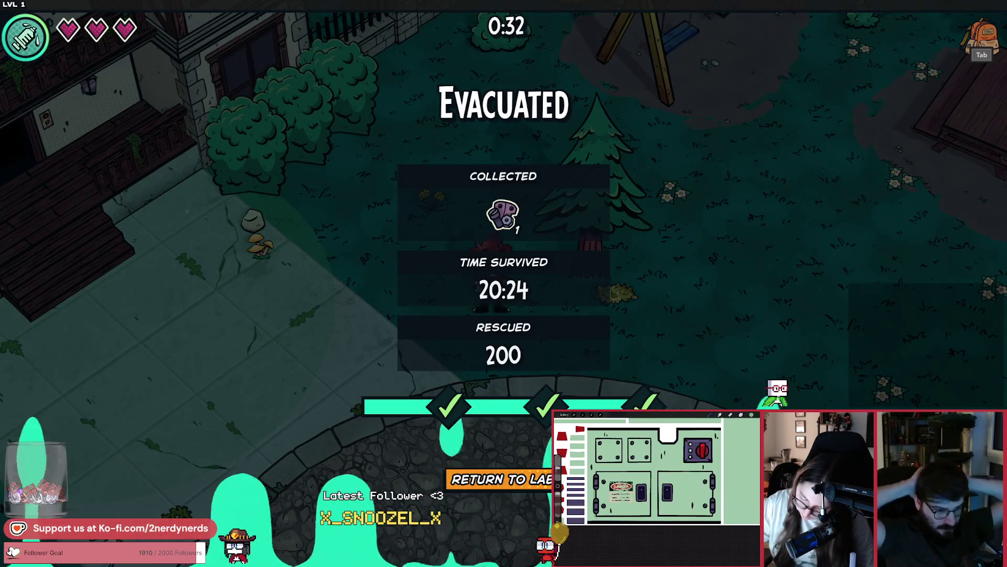
key(Escape)
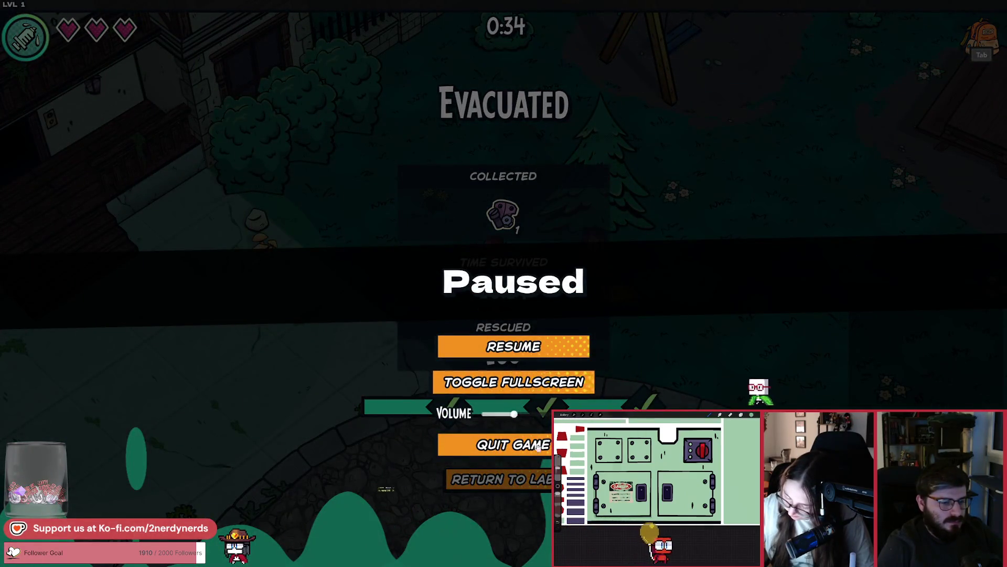
click(527, 443)
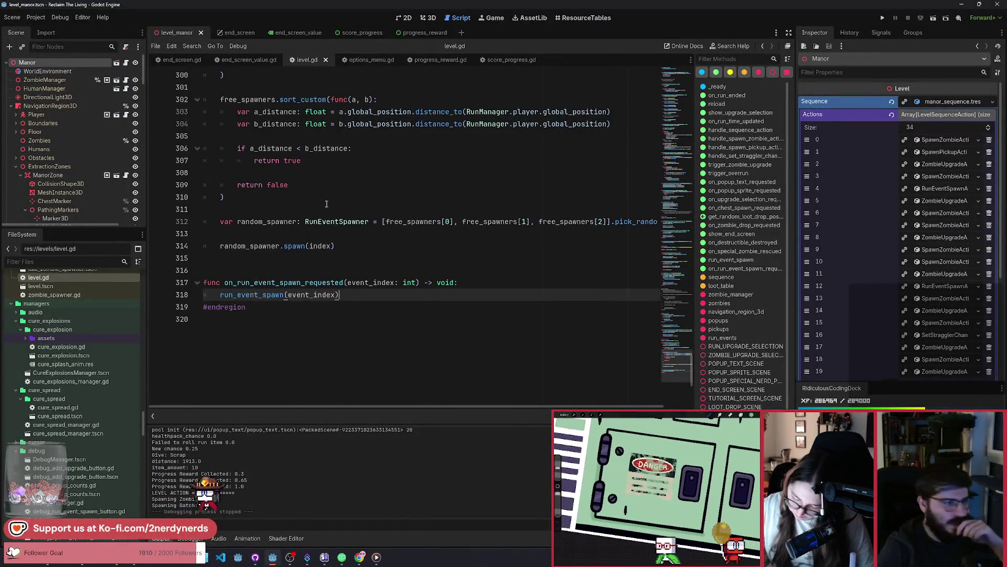
Open the end_screen scene in 2D and inspect its Evacuated label, VBoxContainer and GameOverLabel
click(291, 234)
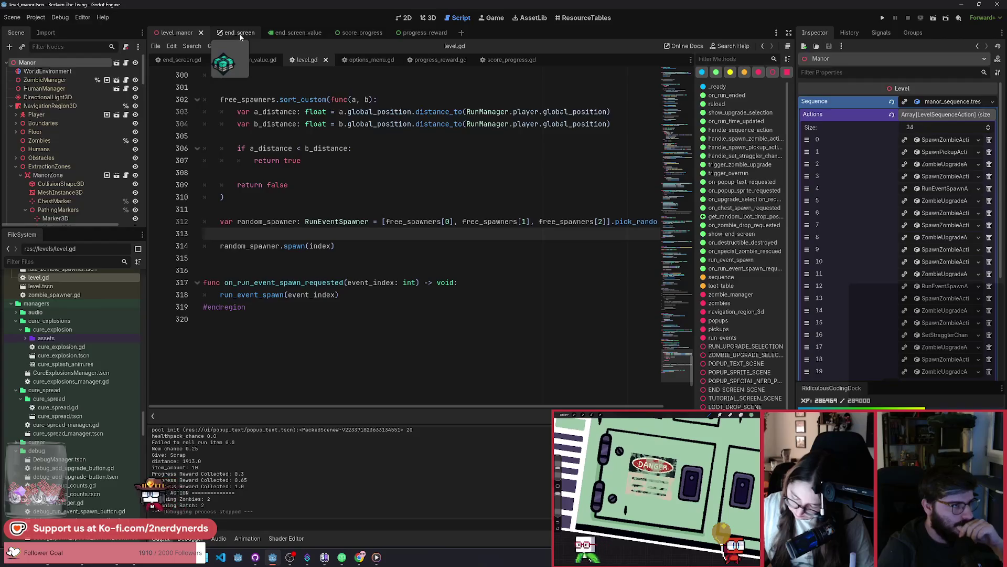
click(240, 35)
click(405, 19)
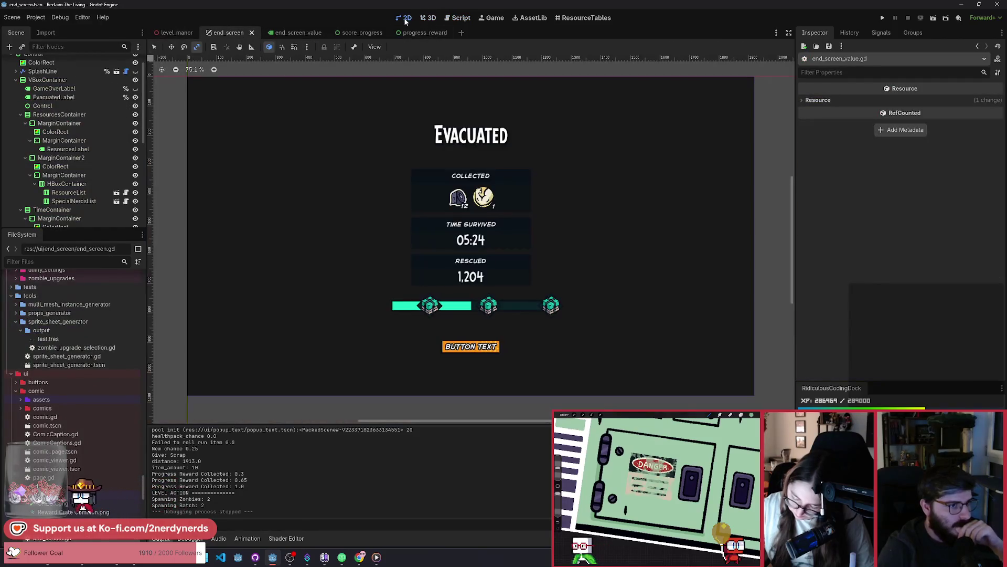
click(493, 157)
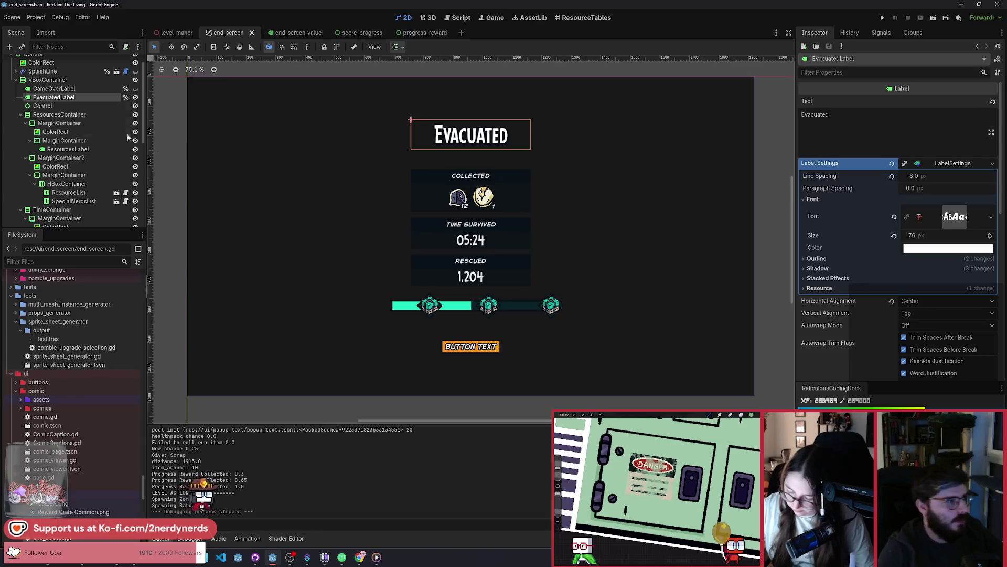
click(62, 82)
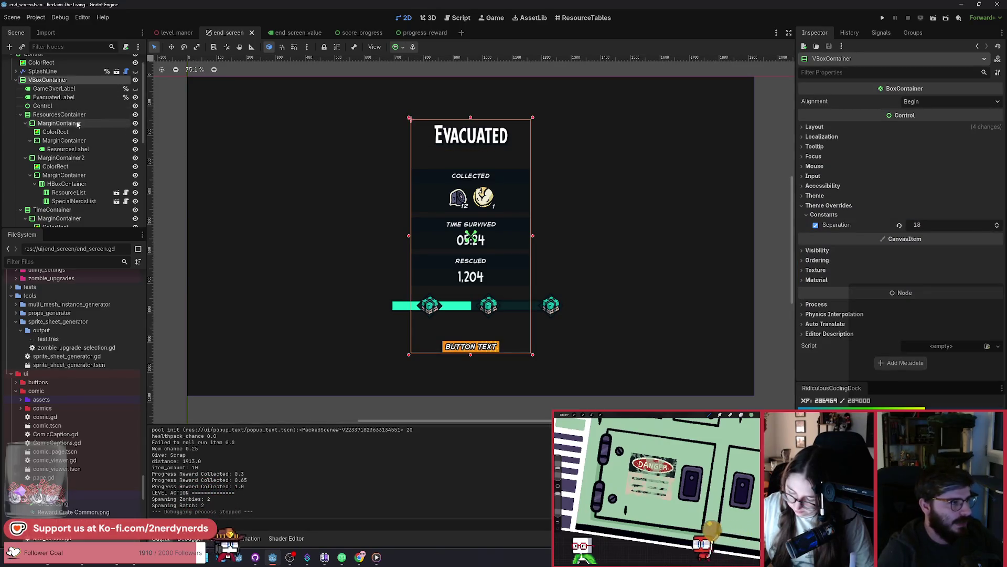
scroll(74, 120, up, 2)
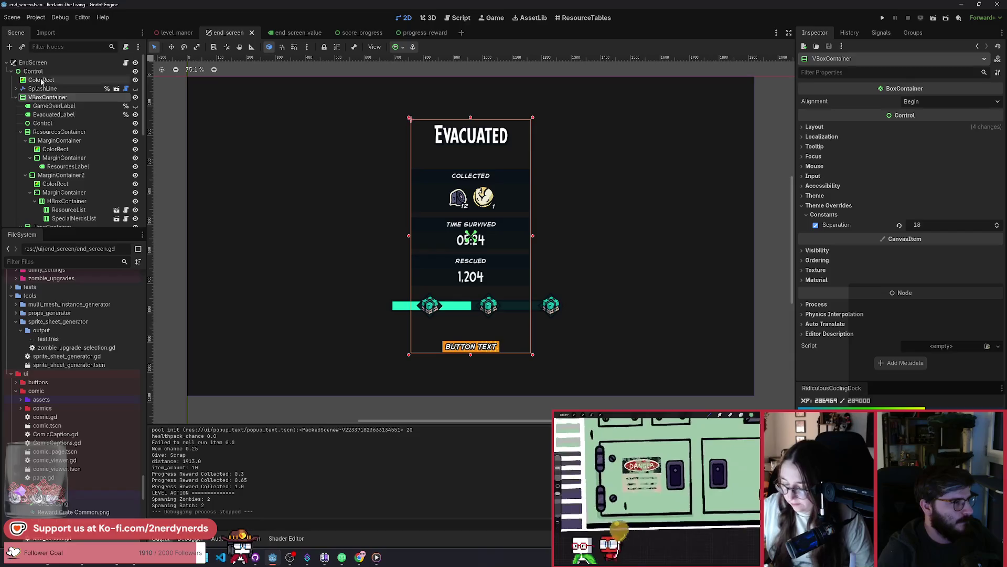
click(42, 80)
click(49, 97)
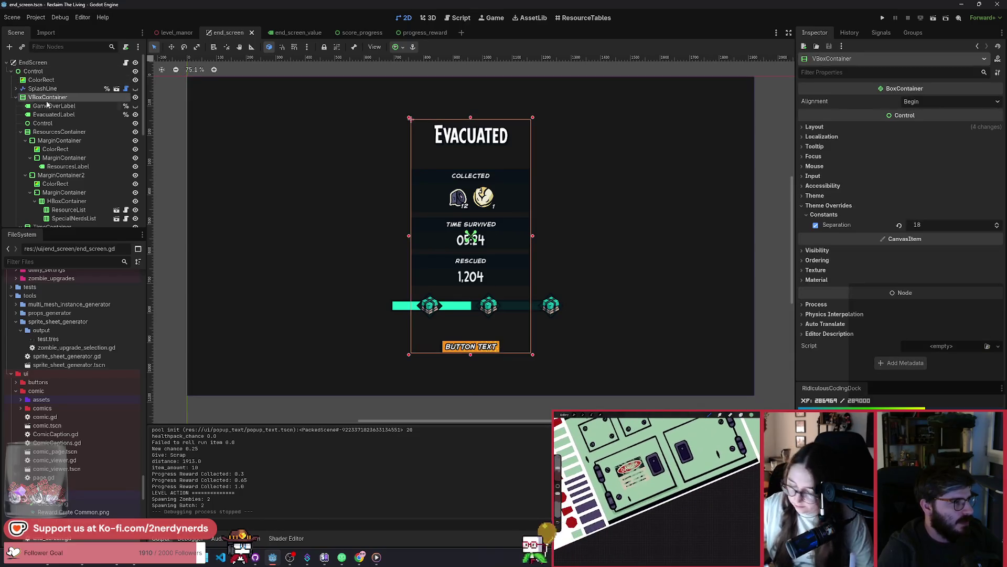
click(51, 106)
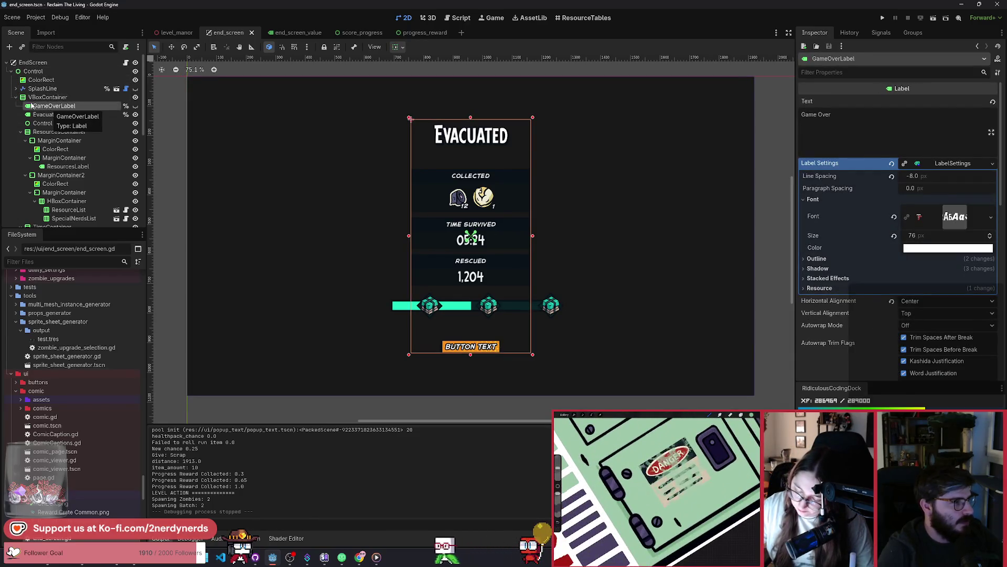
Try moving GameOverLabel below GoAgainButton, then undo the reparent with Ctrl+Z
mouse_move(32, 106)
mouse_down()
mouse_move(63, 220)
mouse_move(71, 180)
mouse_up()
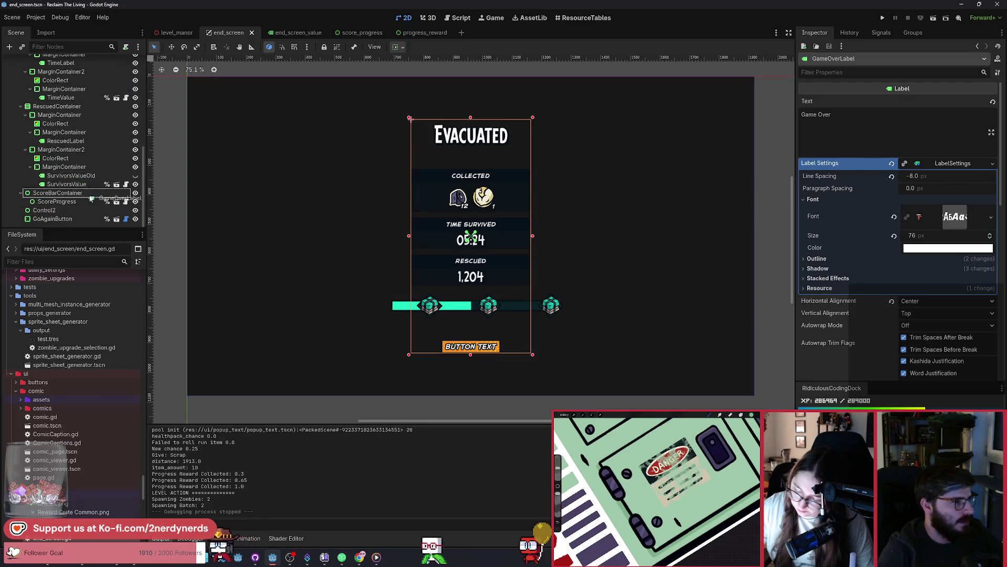
click(23, 221)
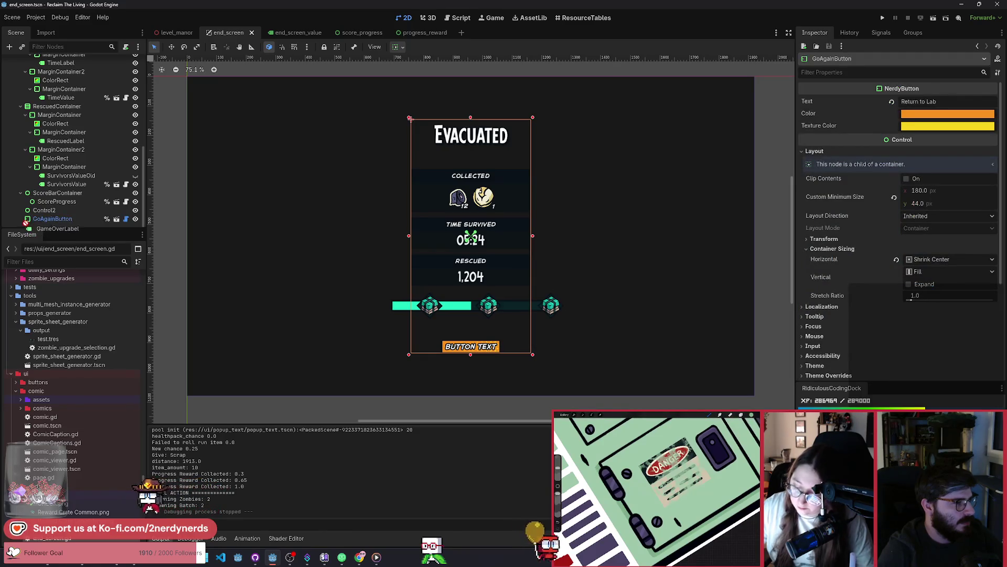
drag(25, 226, 26, 226)
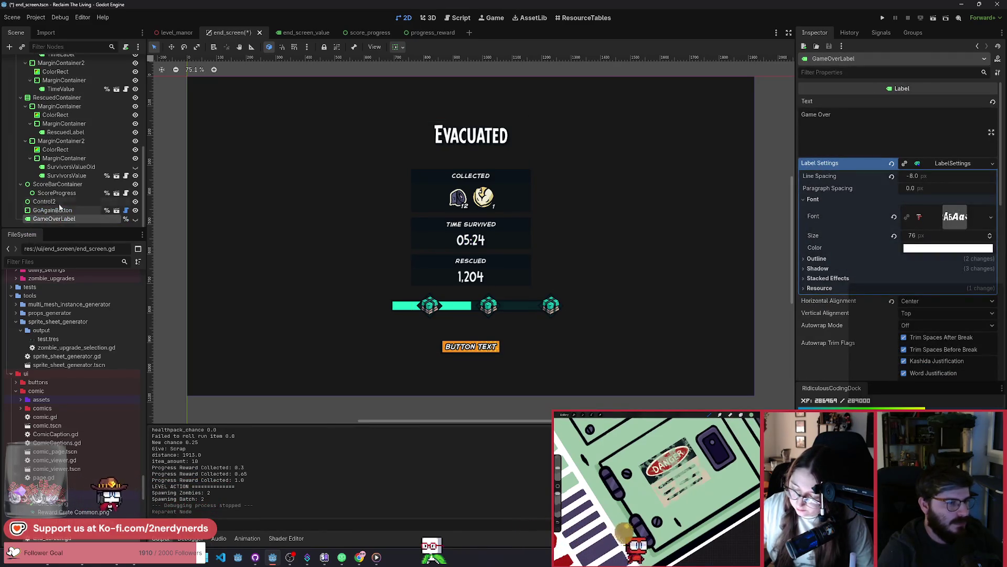
scroll(50, 131, up, 5)
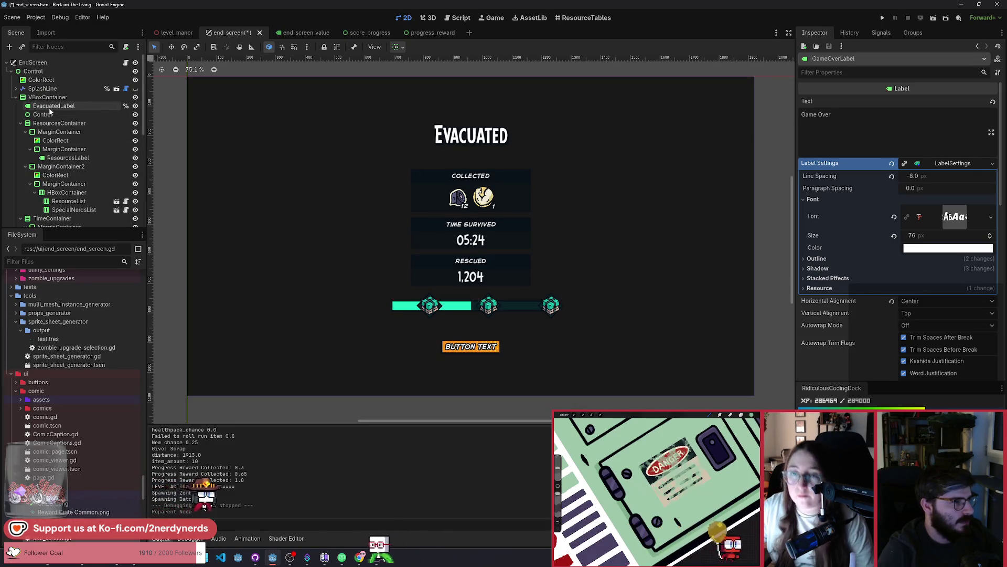
key(ctrl+z)
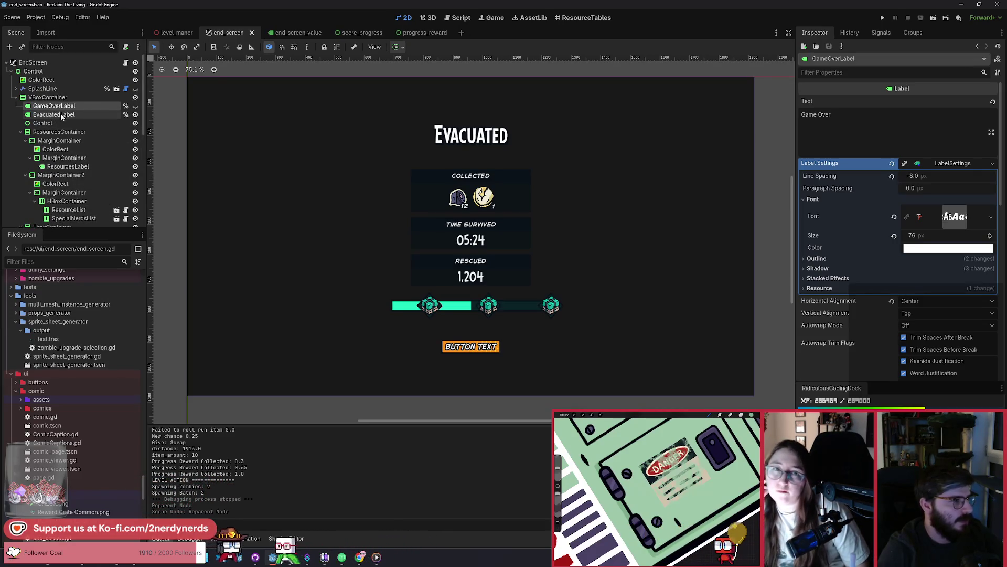
Toggle GameOverLabel's visibility on and off, leaving it hidden, and open end_screen.gd
click(136, 106)
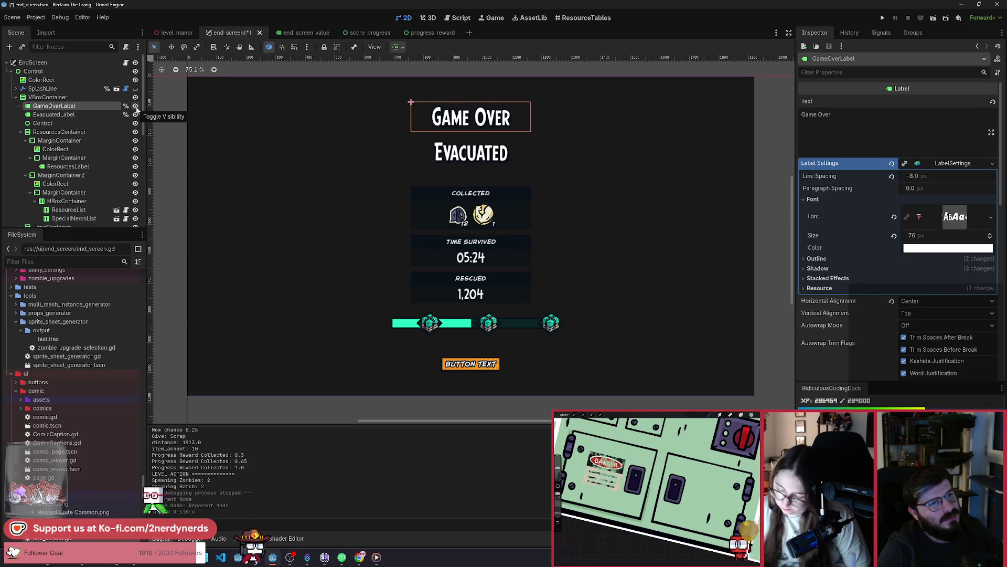
click(135, 106)
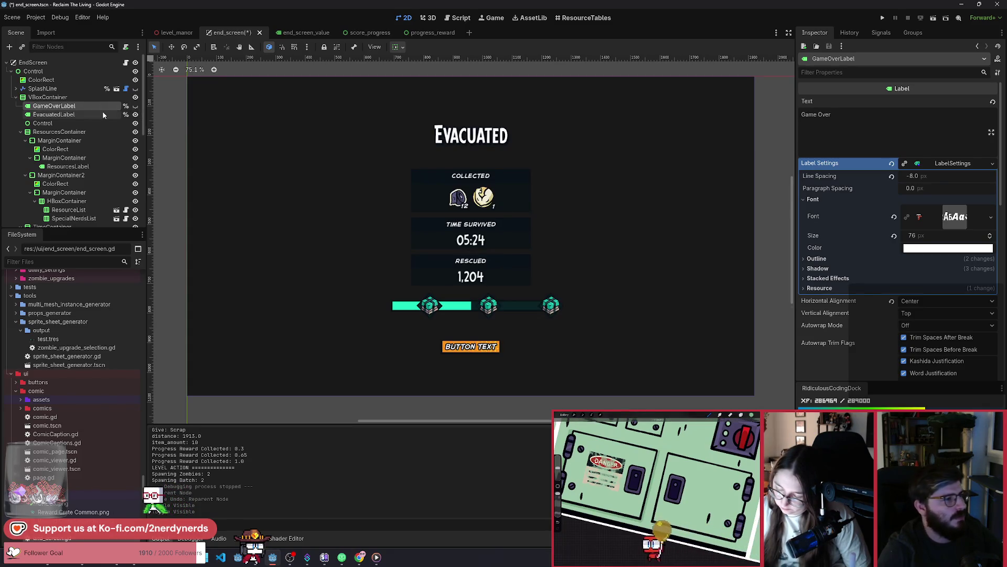
click(126, 63)
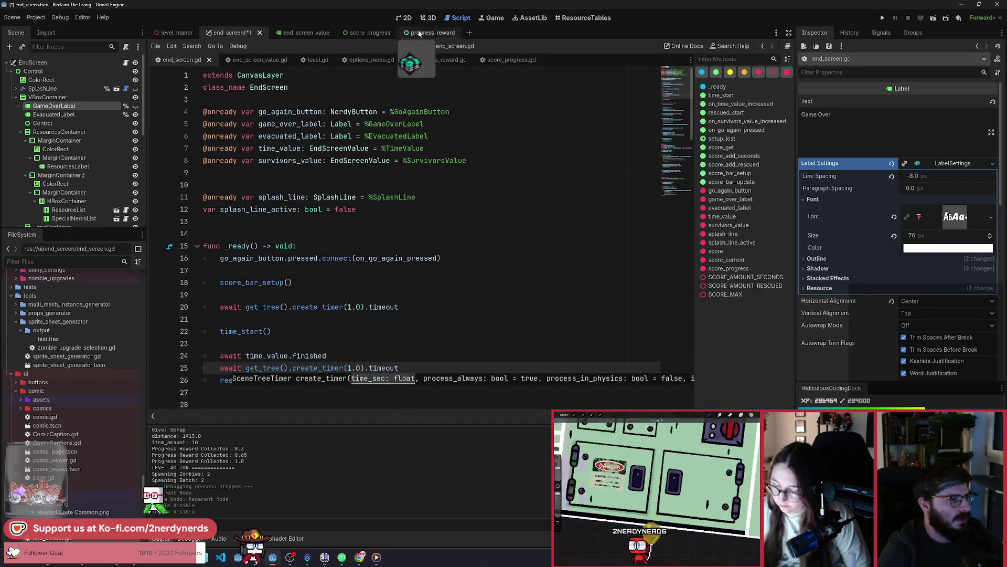
Return to the 2D end screen, inspect Control and Control2, collapse VBoxContainer and select Control
click(428, 18)
click(403, 18)
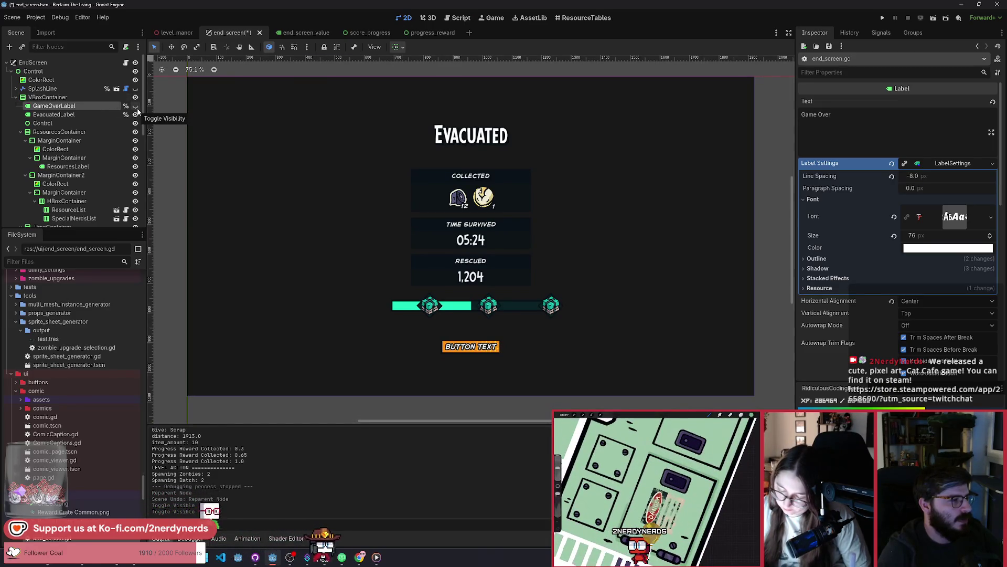
click(35, 73)
scroll(92, 148, down, 5)
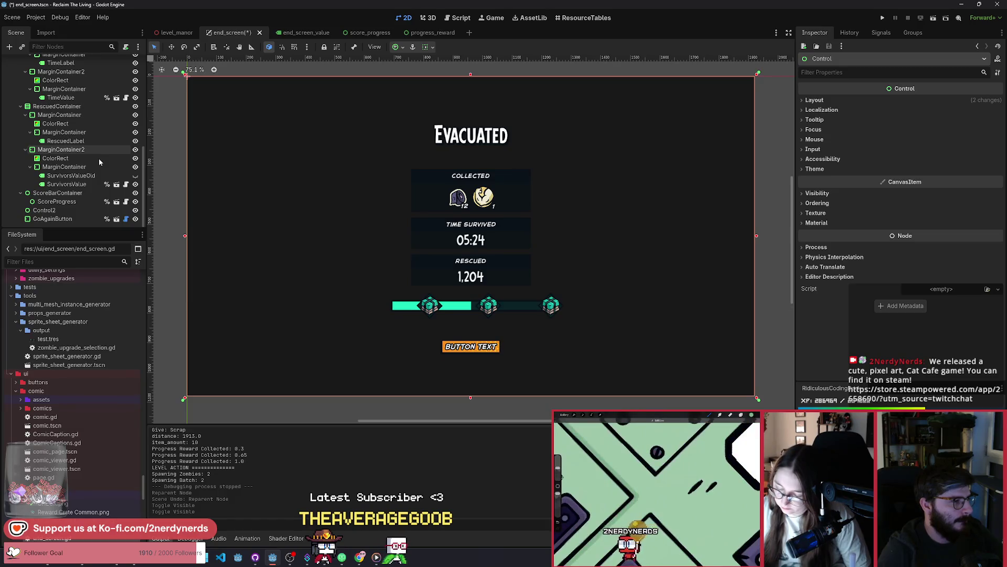
click(49, 213)
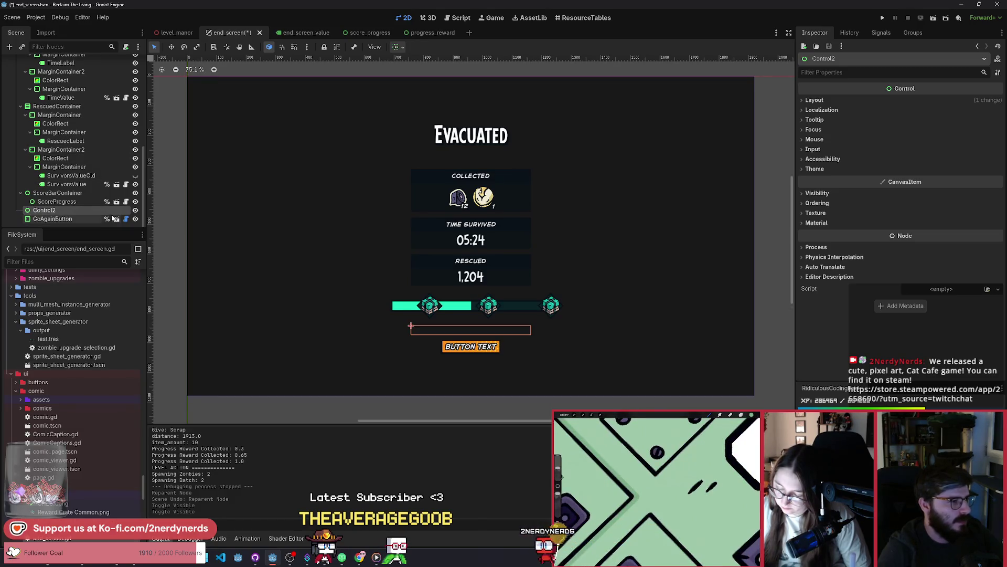
scroll(64, 222, up, 5)
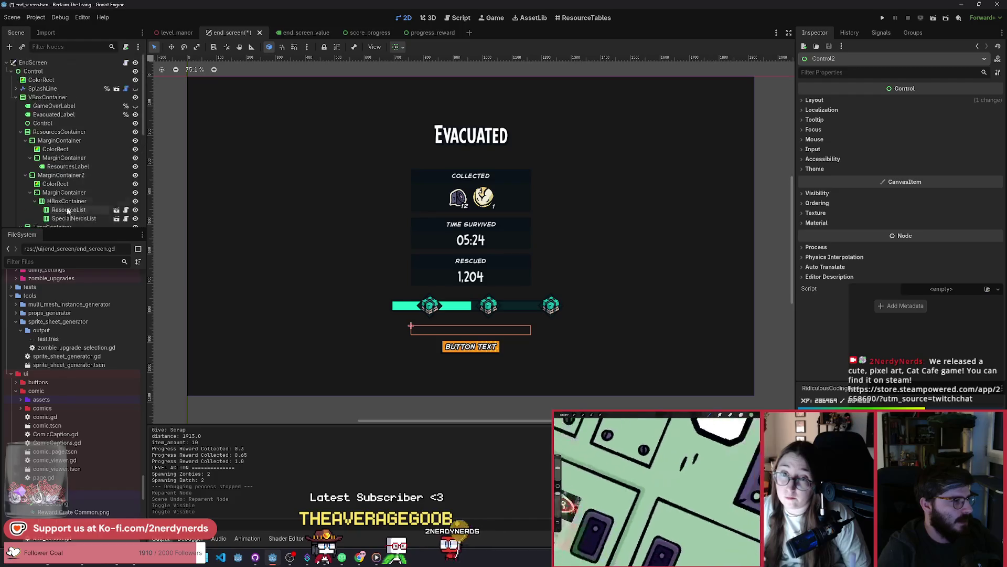
click(17, 97)
click(63, 71)
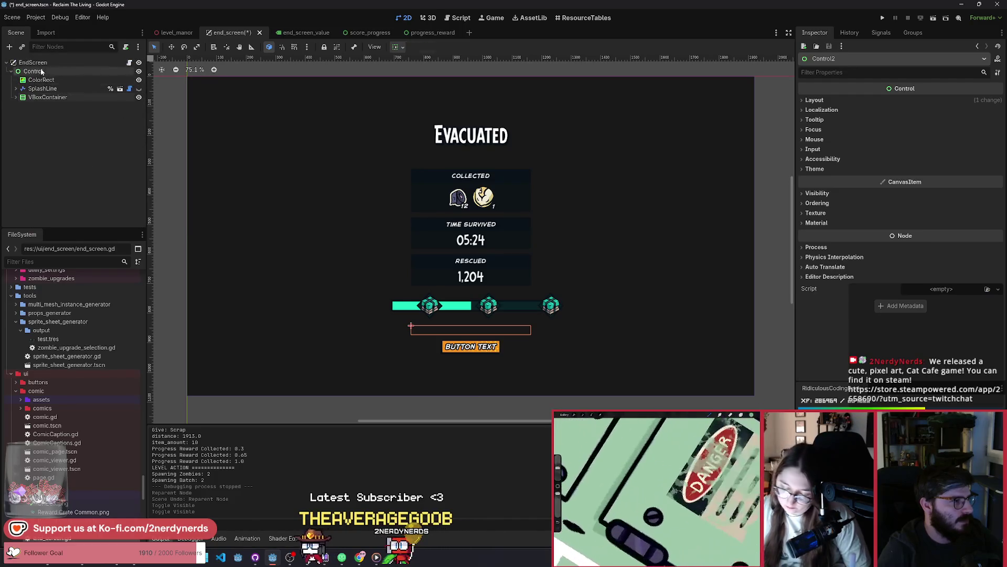
Add a child Control node under Control and rename it MainLabel
key(ctrl+a)
text(control)
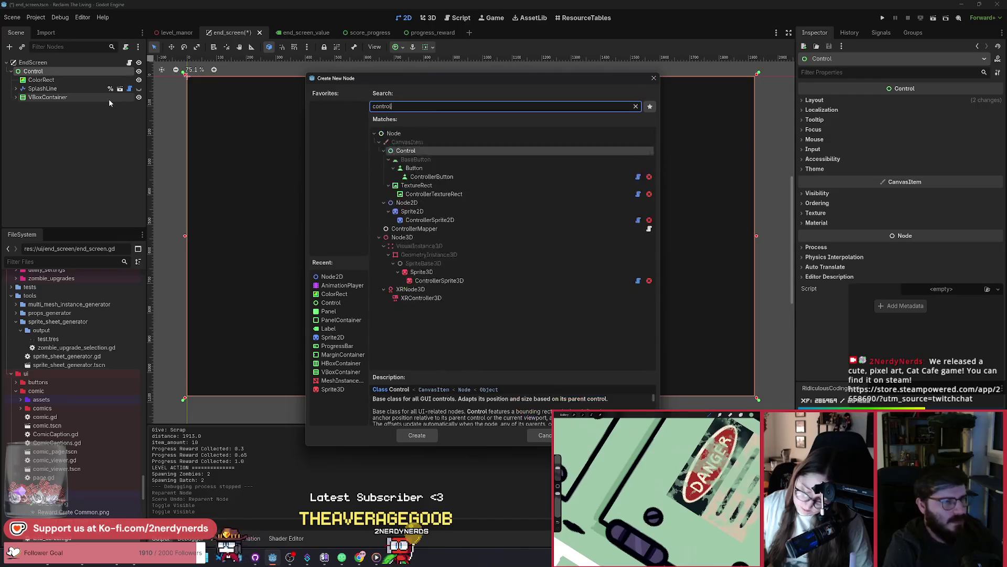
key(Return)
double_click(51, 106)
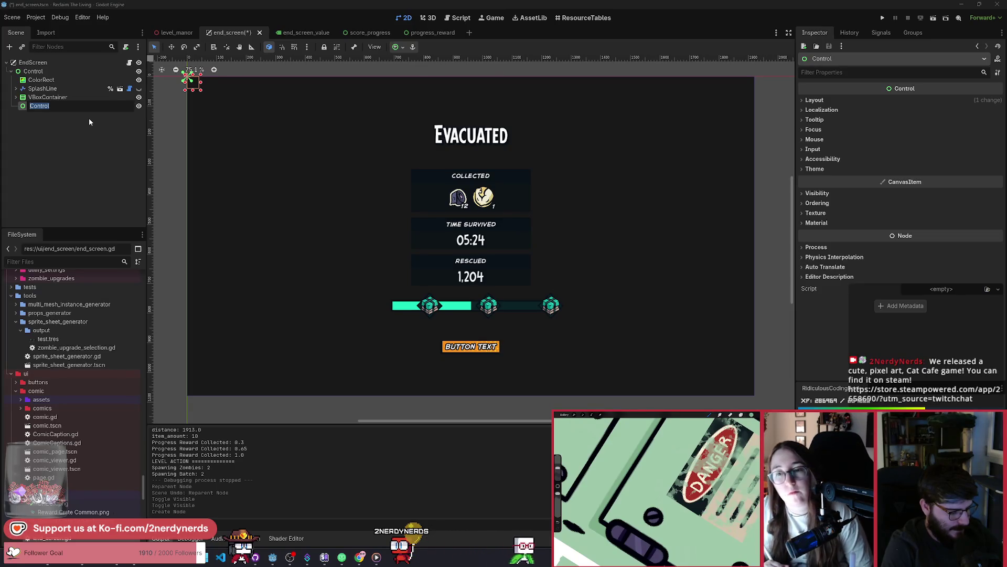
text(MainLabel)
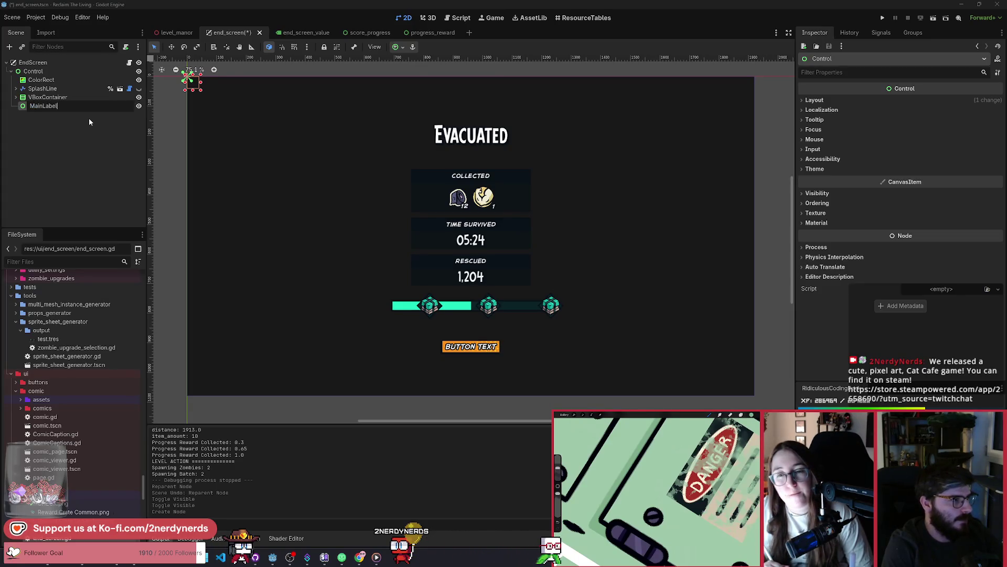
key(Return)
Center-anchor MainLabel, move it onto the Evacuated title at 960, 201, and save the scene
click(396, 47)
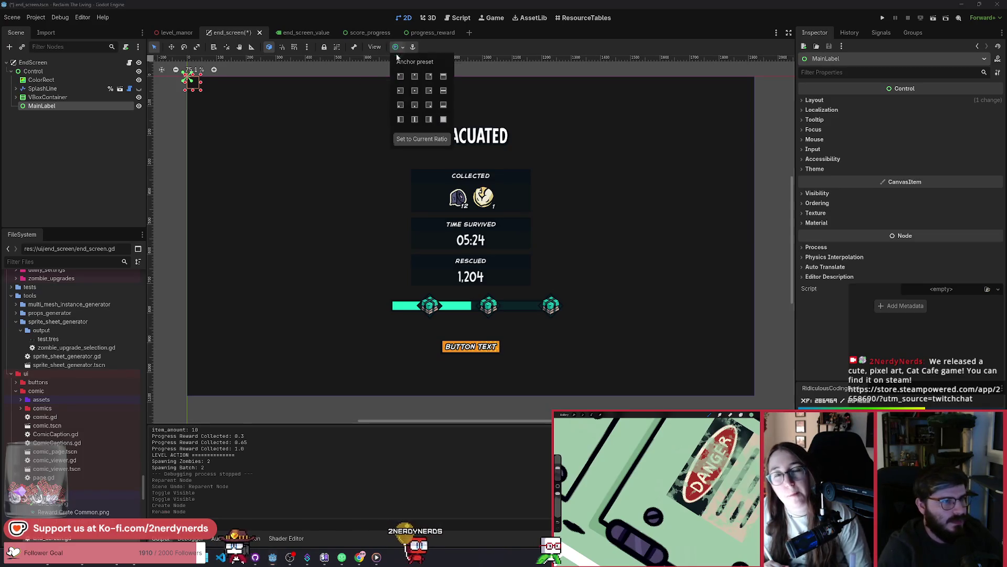
click(414, 90)
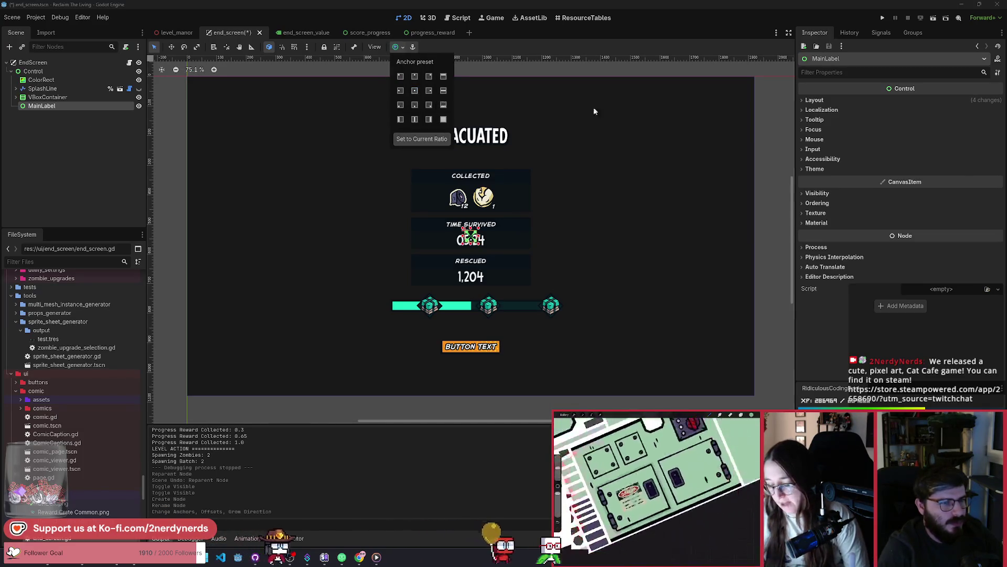
click(839, 99)
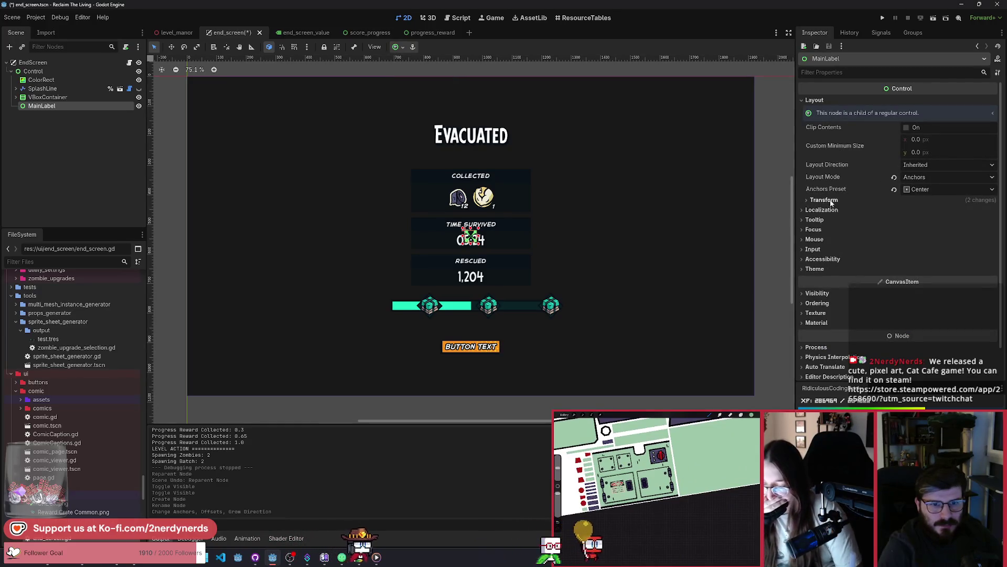
click(900, 200)
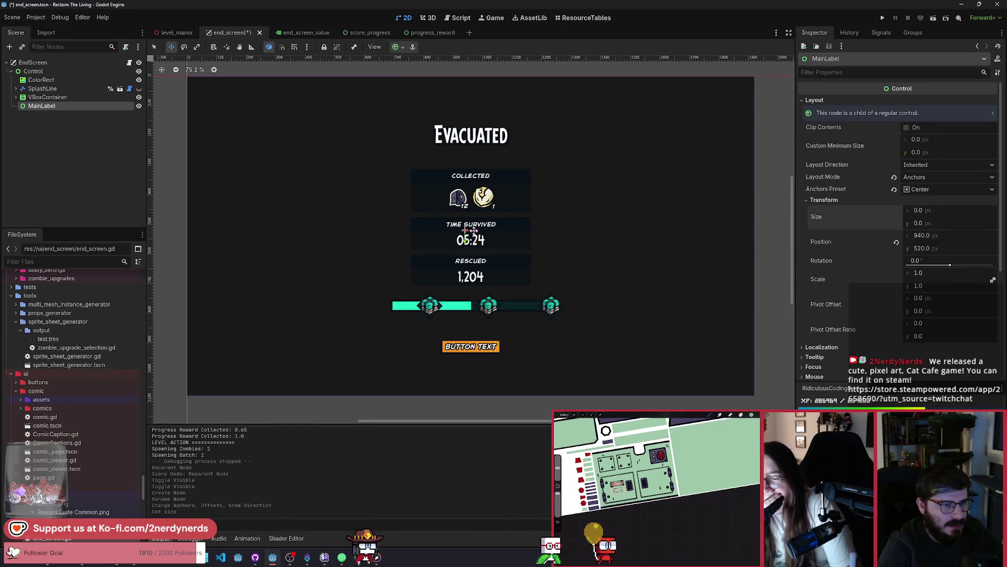
click(396, 47)
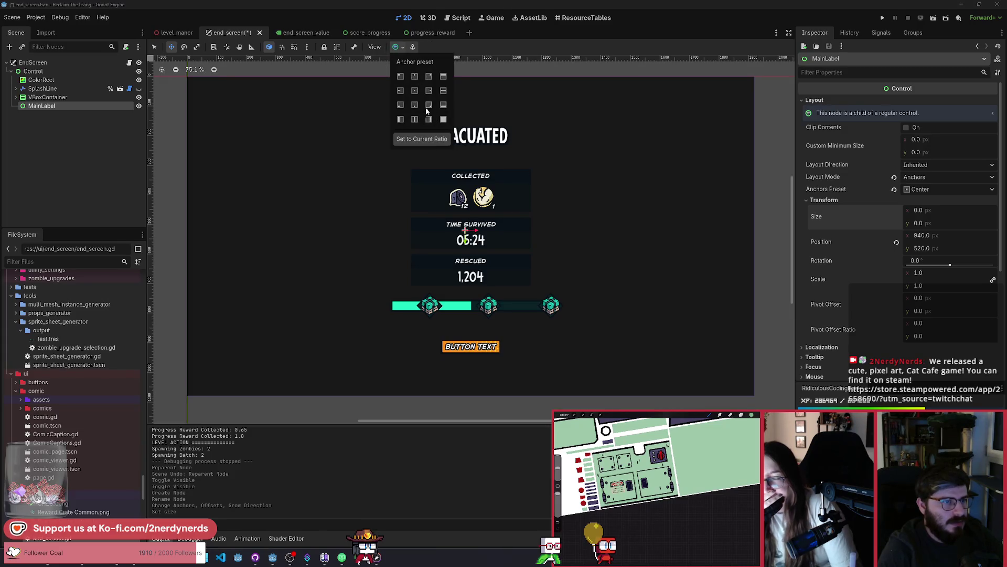
click(414, 90)
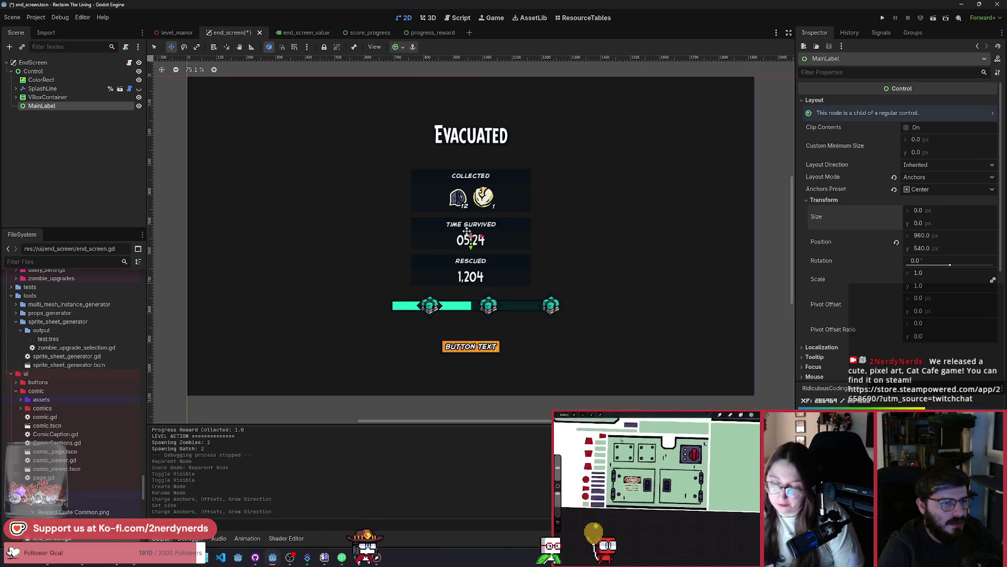
drag(472, 226, 472, 117)
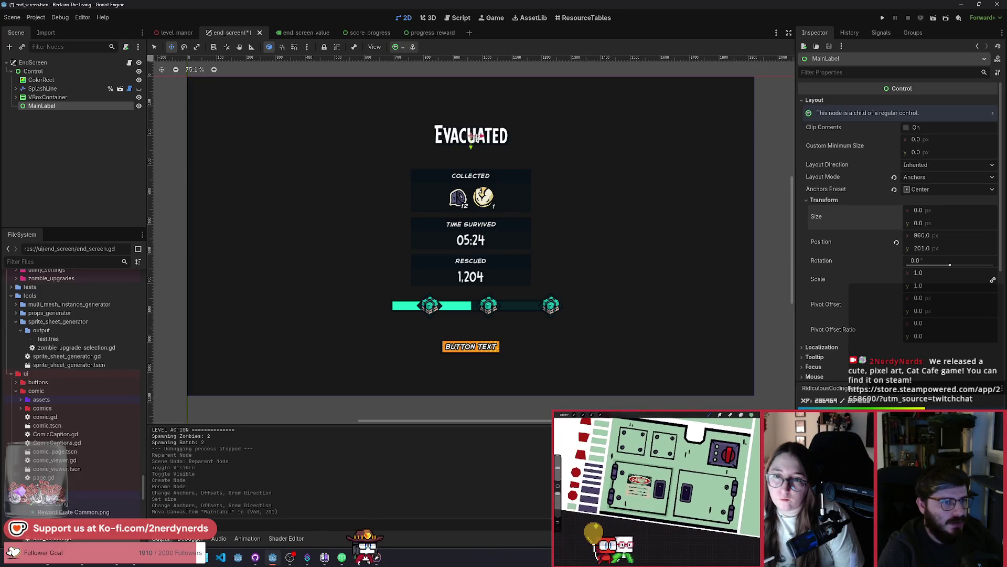
key(ctrl+s)
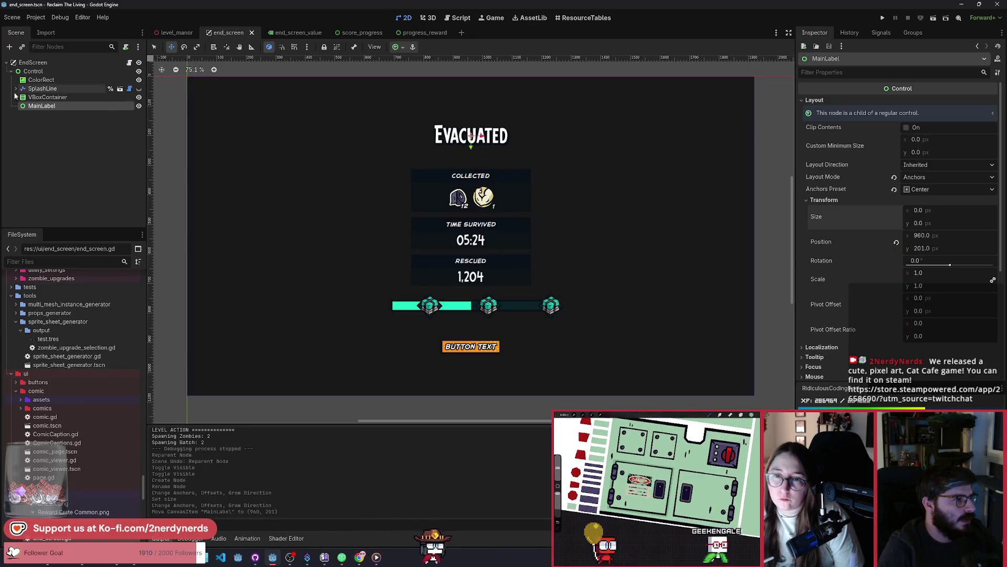
click(15, 98)
Reparent GameOverLabel and EvacuatedLabel together under MainLabel
click(54, 106)
shift+click(54, 114)
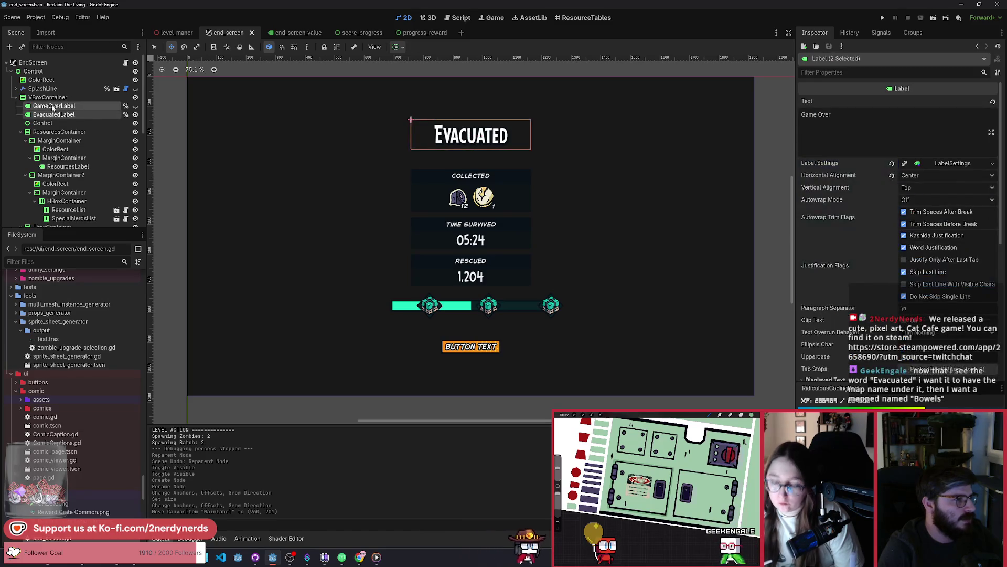
mouse_move(54, 114)
mouse_down()
mouse_move(73, 141)
mouse_move(69, 218)
mouse_move(45, 201)
mouse_up()
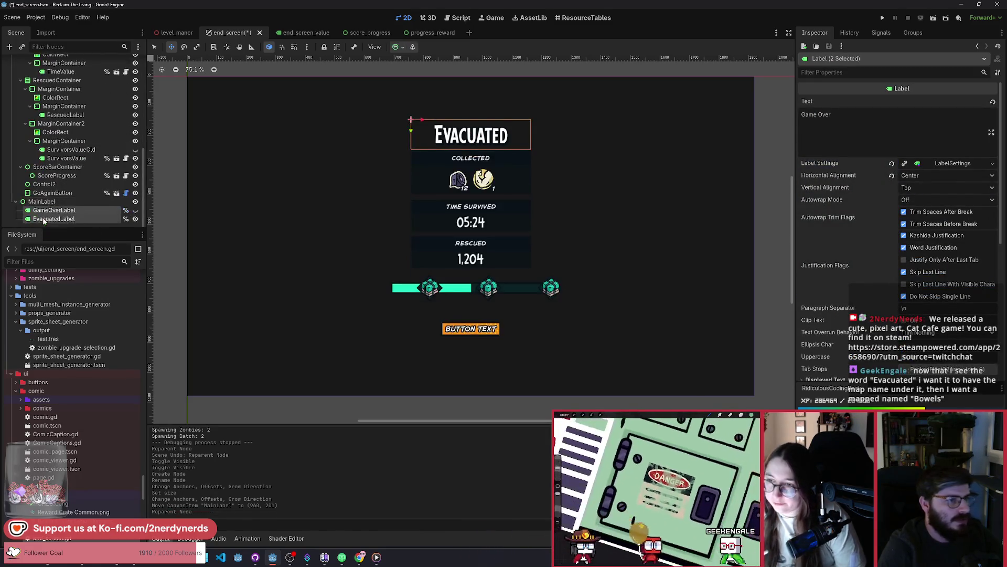
scroll(79, 157, up, 5)
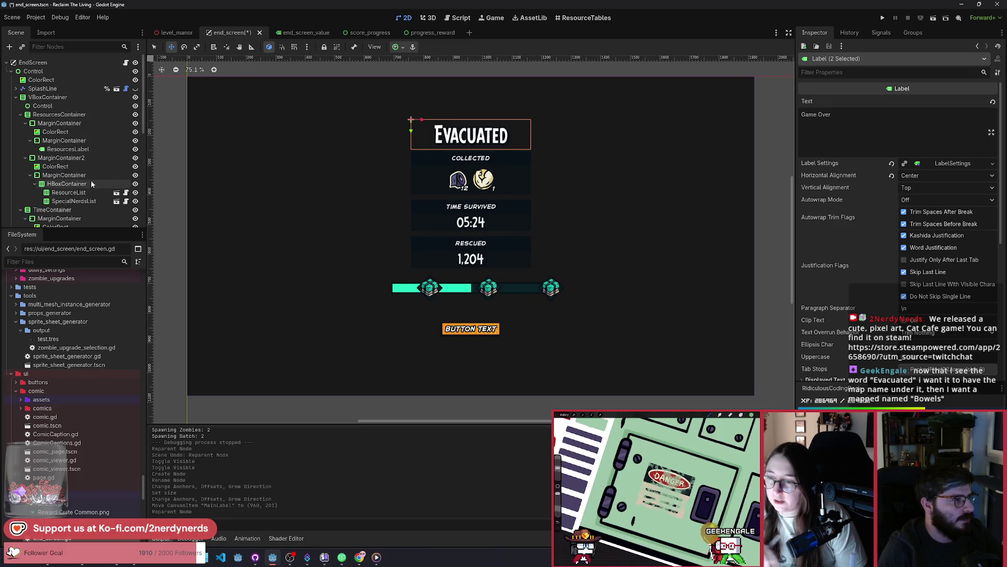
Shift the stats VBoxContainer down to 757, 233 beneath the title and save the scene
click(47, 97)
drag(479, 208, 480, 215)
key(ctrl+s)
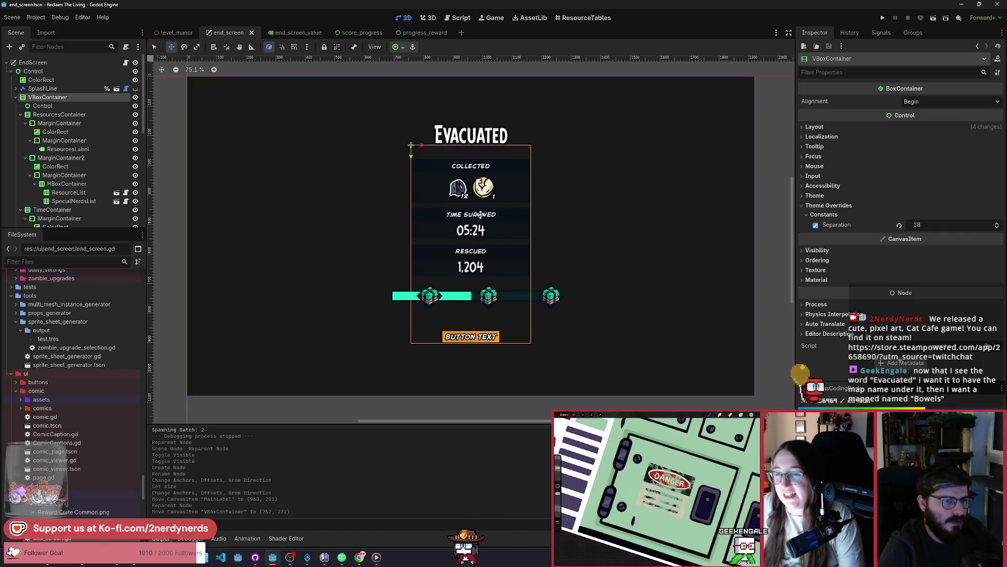
key(q)
click(349, 219)
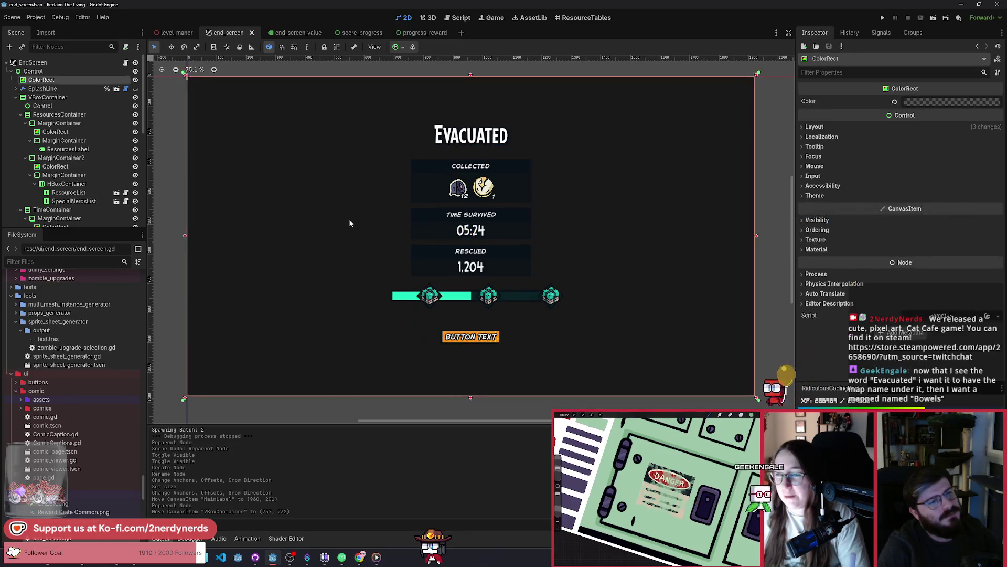
click(386, 69)
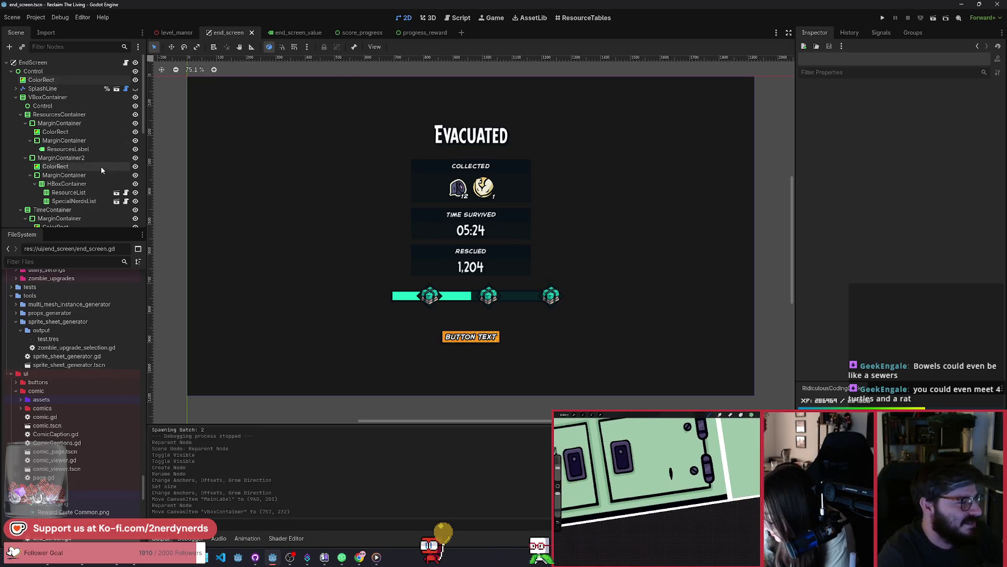
scroll(101, 165, down, 6)
click(475, 241)
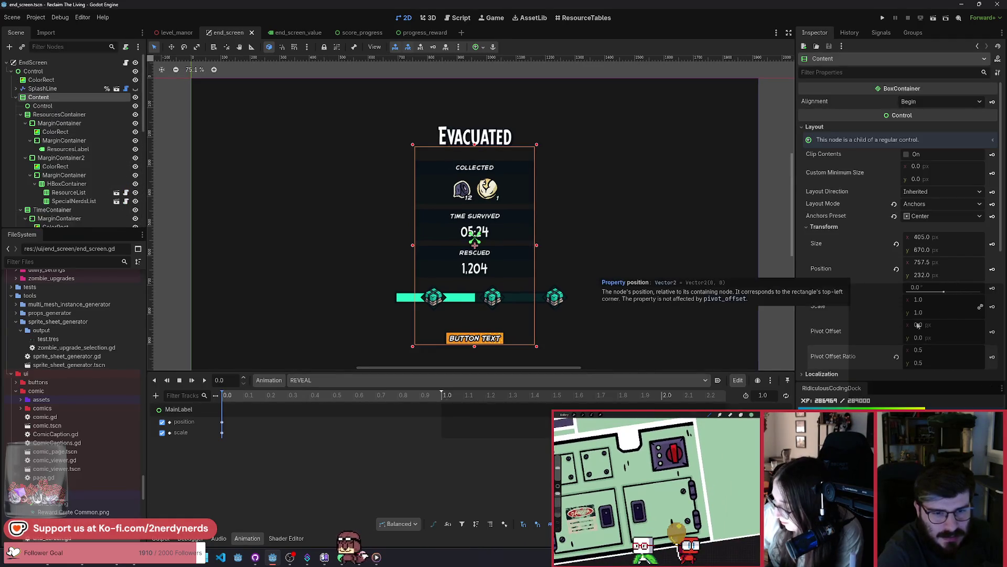
Key Content's scale and modulate in the REVEAL animation, creating both tracks
click(992, 308)
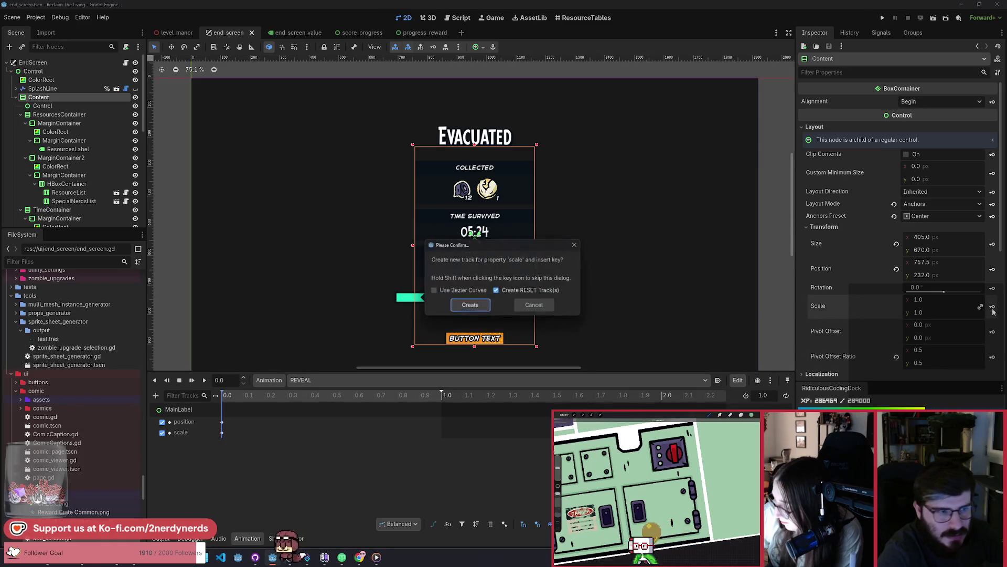
click(472, 307)
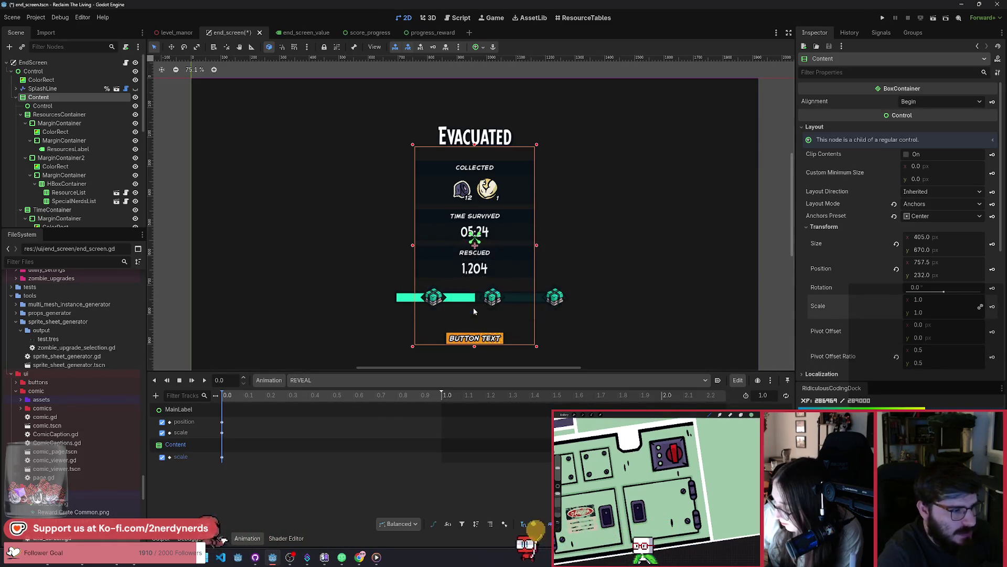
scroll(873, 354, down, 5)
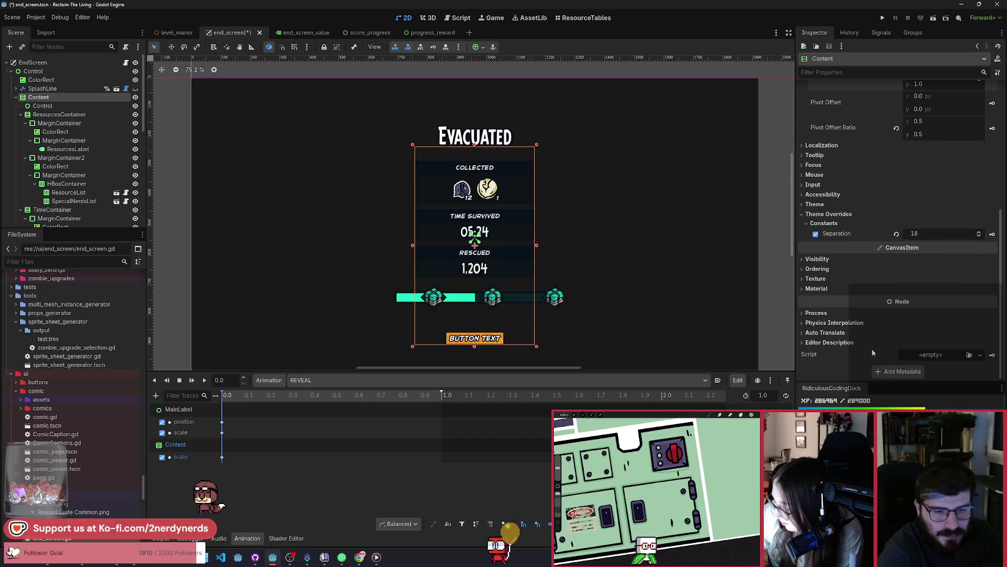
click(819, 258)
click(928, 282)
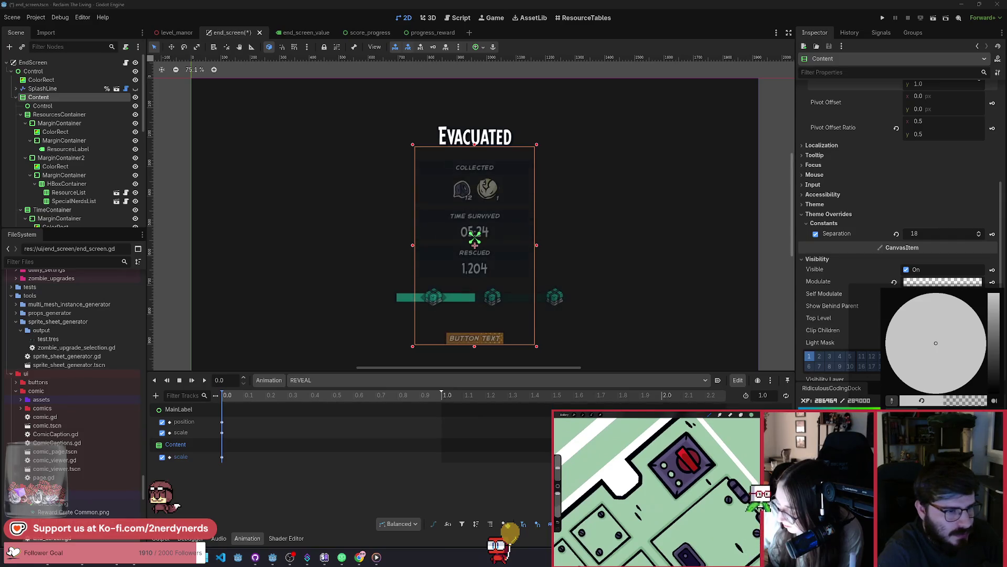
click(970, 283)
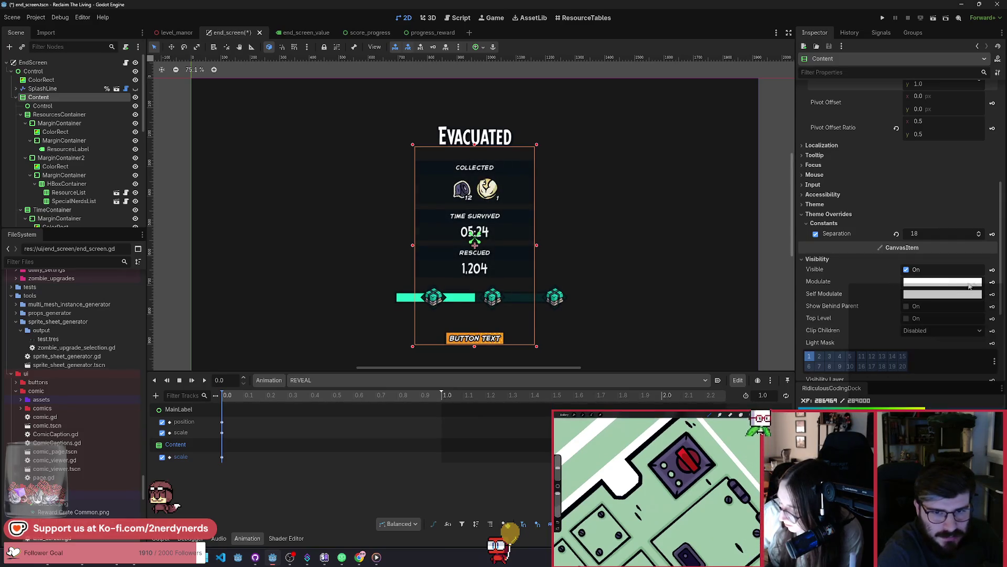
click(993, 285)
click(477, 302)
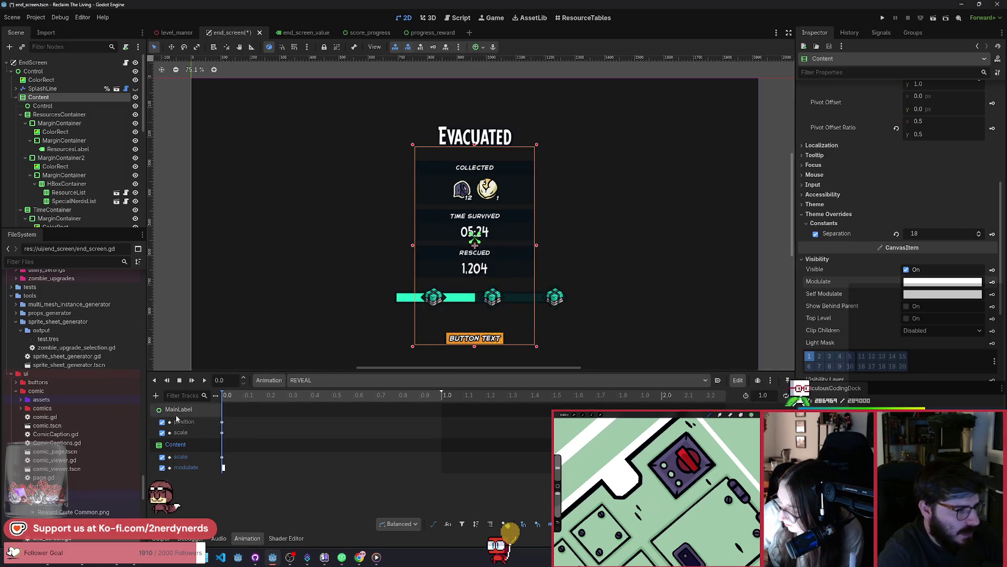
Add a modulate track with a key for MainLabel and save the scene
scroll(873, 302, down, 4)
click(824, 258)
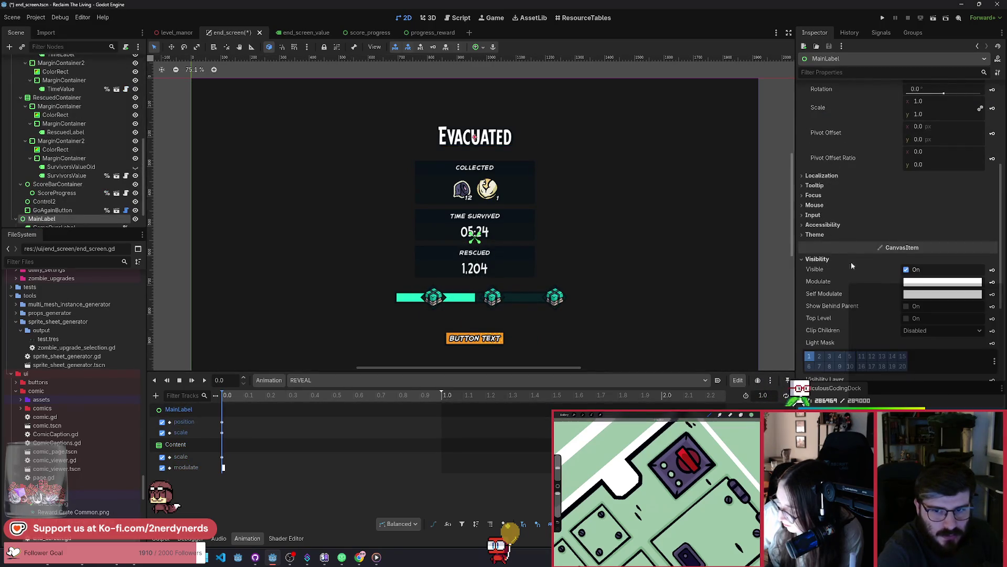
click(992, 281)
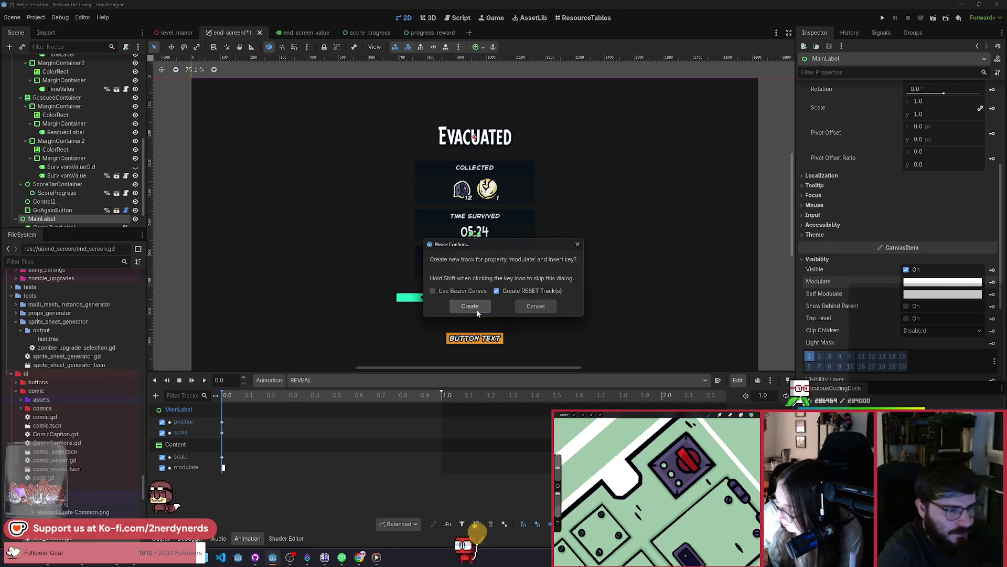
key(Return)
key(ctrl+s)
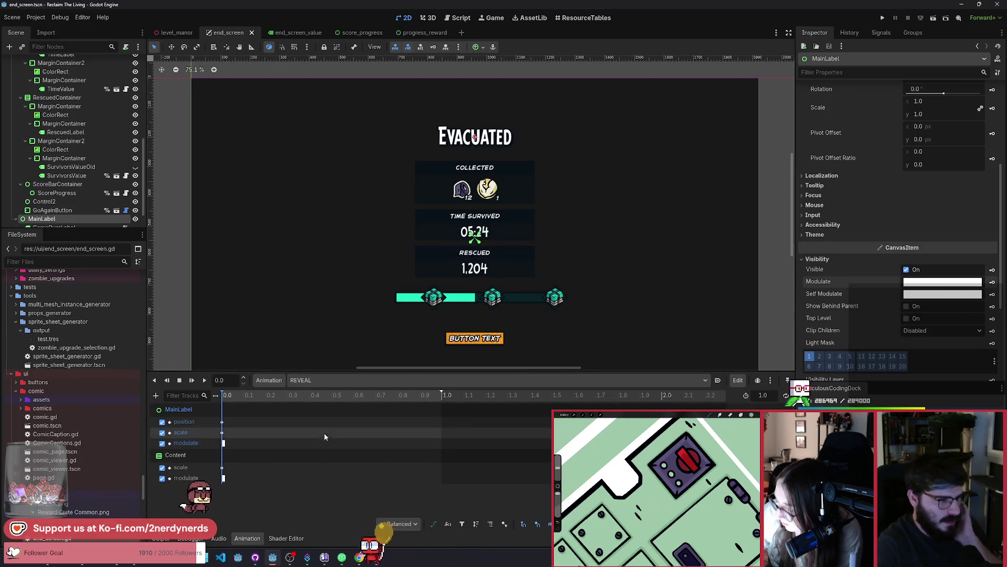
Switch to the RESET animation and back to REVEAL
click(330, 381)
click(328, 394)
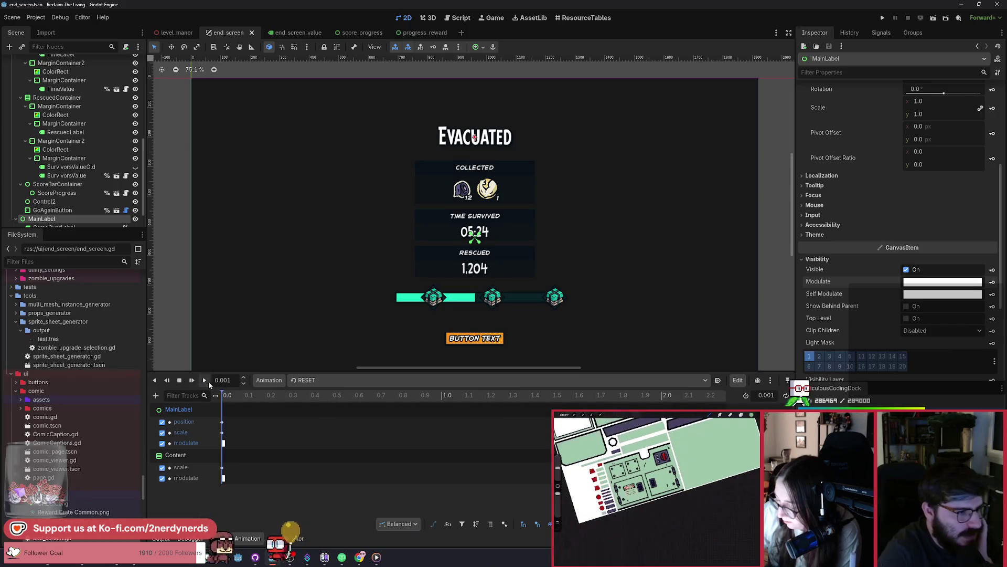
click(332, 380)
click(320, 405)
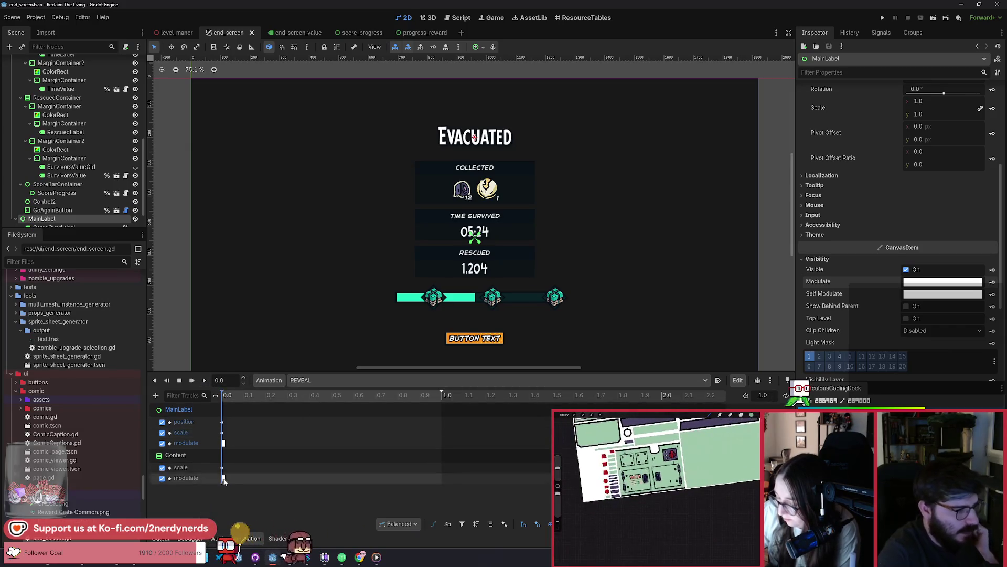
Make Content's 0.0 s modulate key fully transparent (ffffff00) and save the scene
click(223, 442)
click(952, 114)
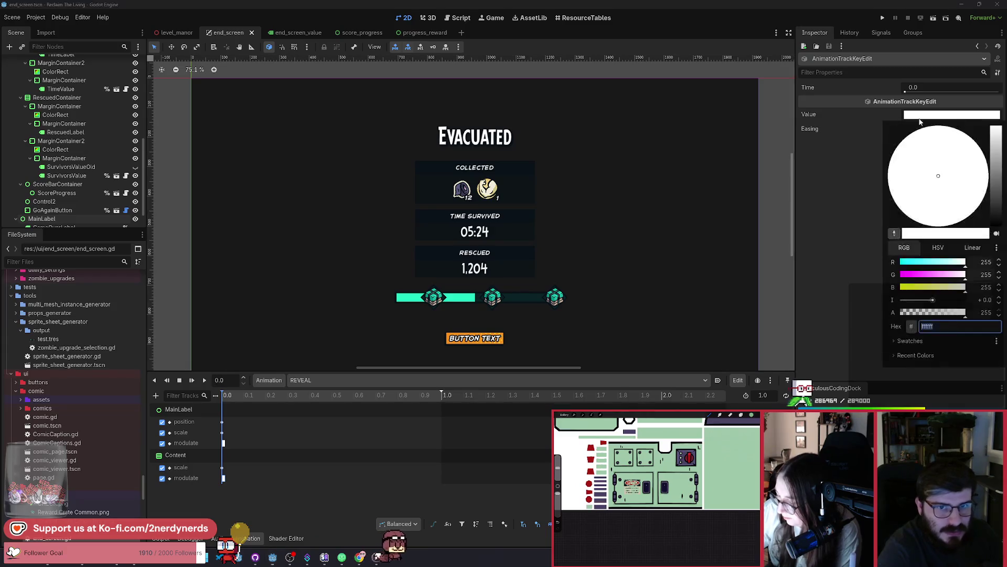
text(00)
key(Return)
click(932, 116)
key(ctrl+s)
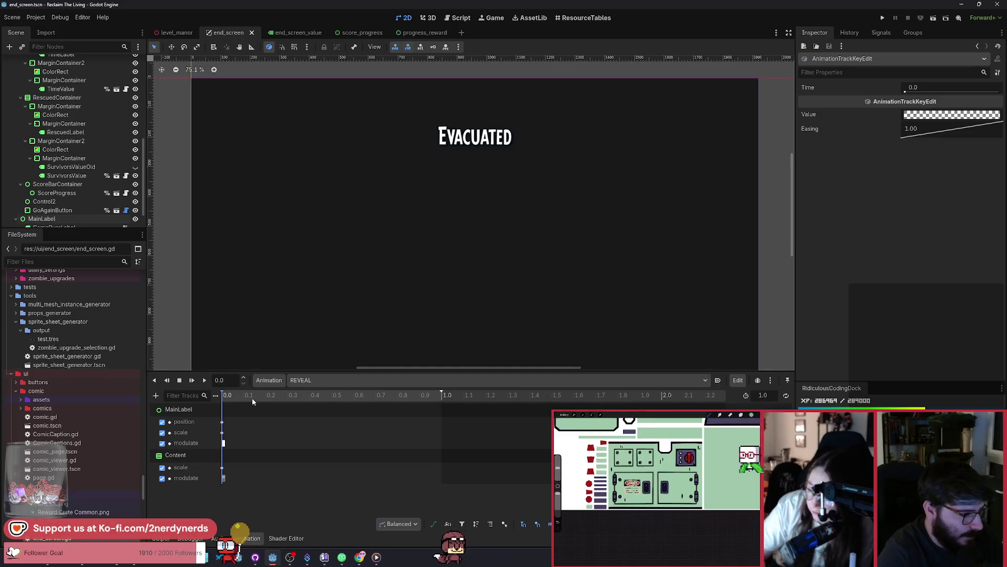
click(265, 398)
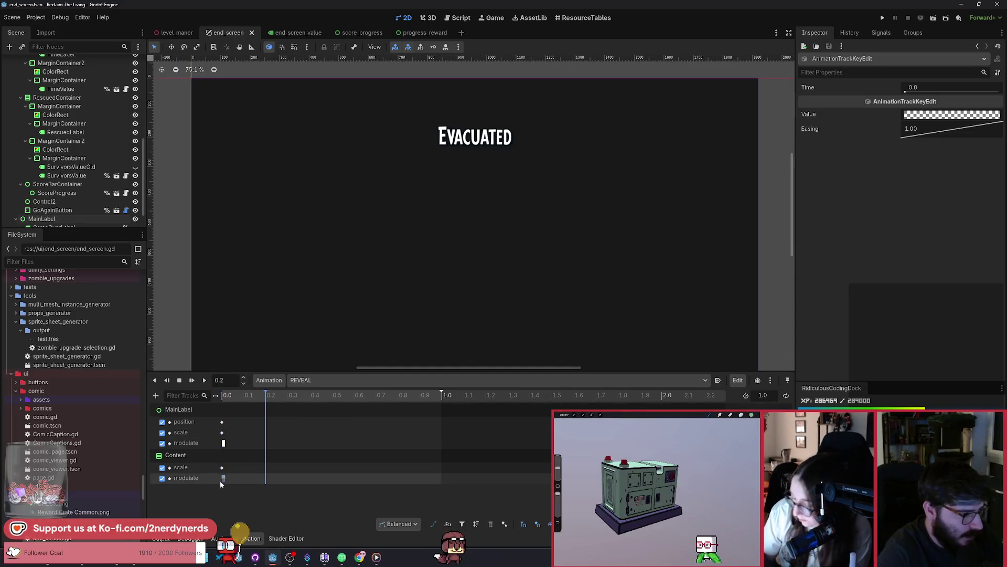
Duplicate the transparent modulate key to 0.2 s and set the playhead to 0.25 s
key(ctrl+d)
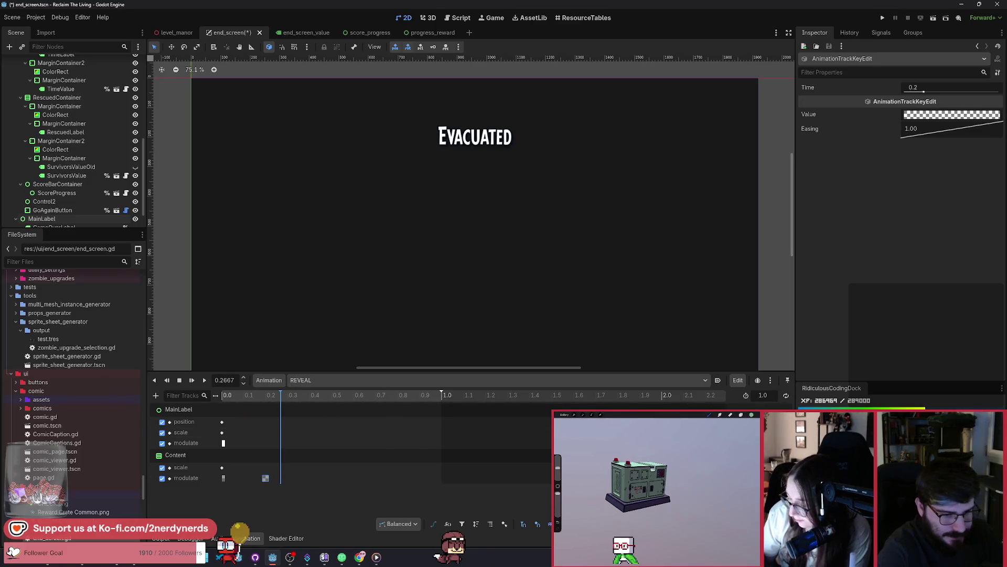
click(278, 398)
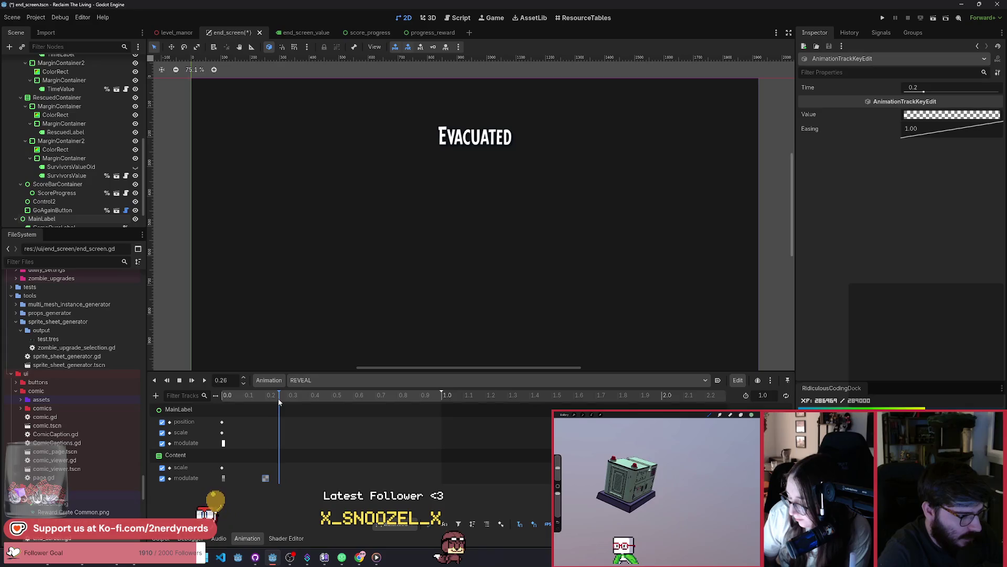
drag(278, 398, 277, 398)
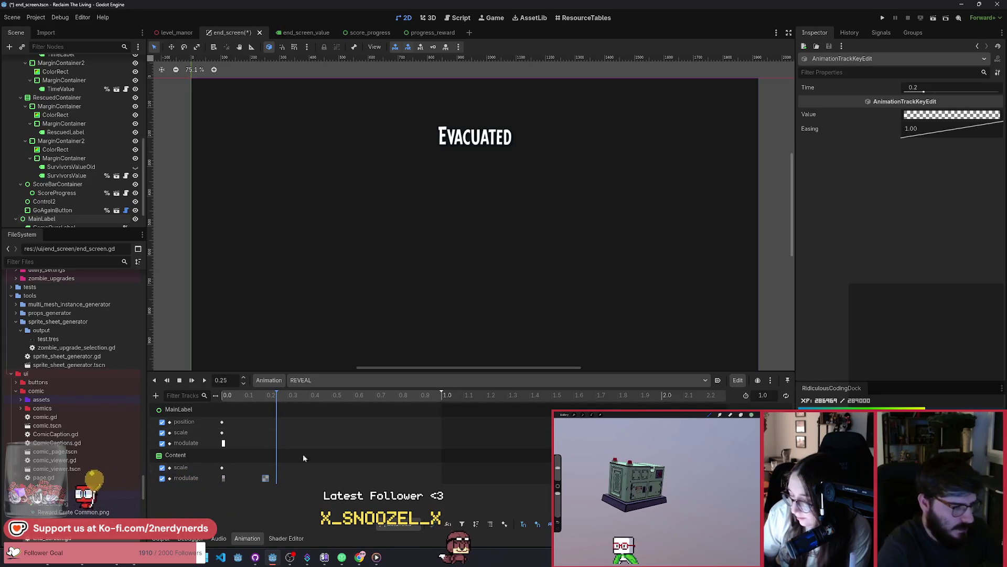
click(311, 398)
click(275, 398)
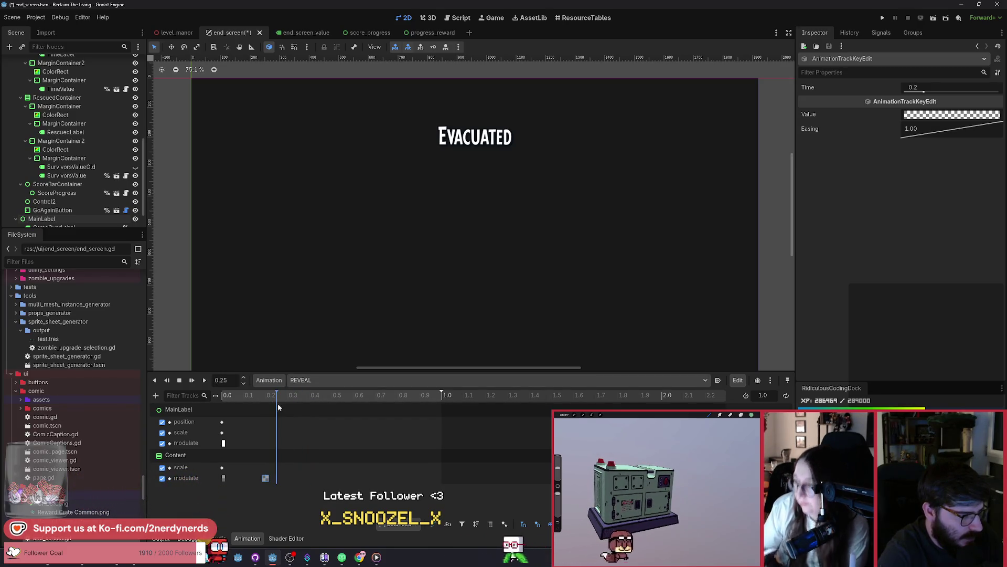
Insert a fully opaque white modulate key at 0.25 s and save
double_click(276, 478)
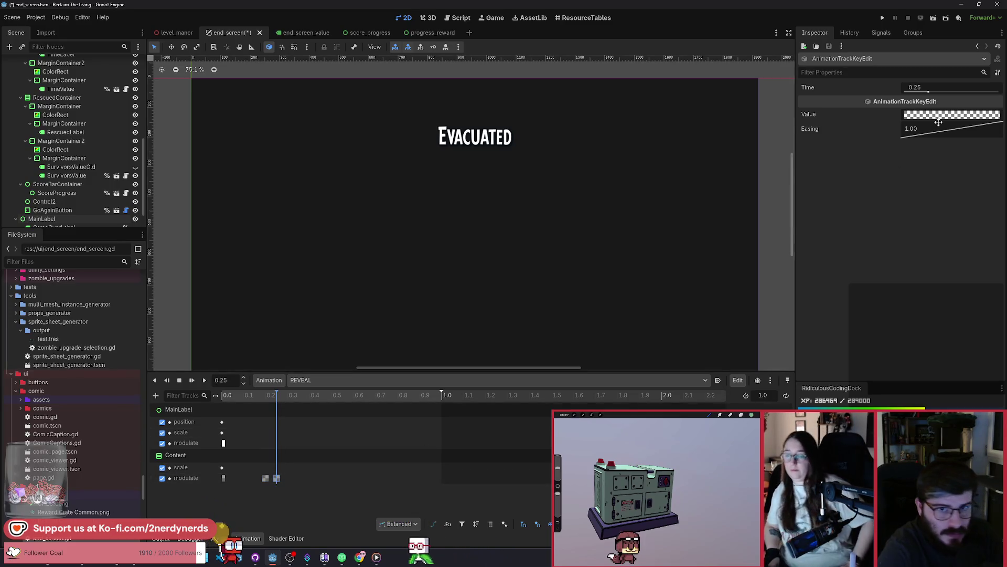
click(951, 114)
drag(939, 317, 981, 287)
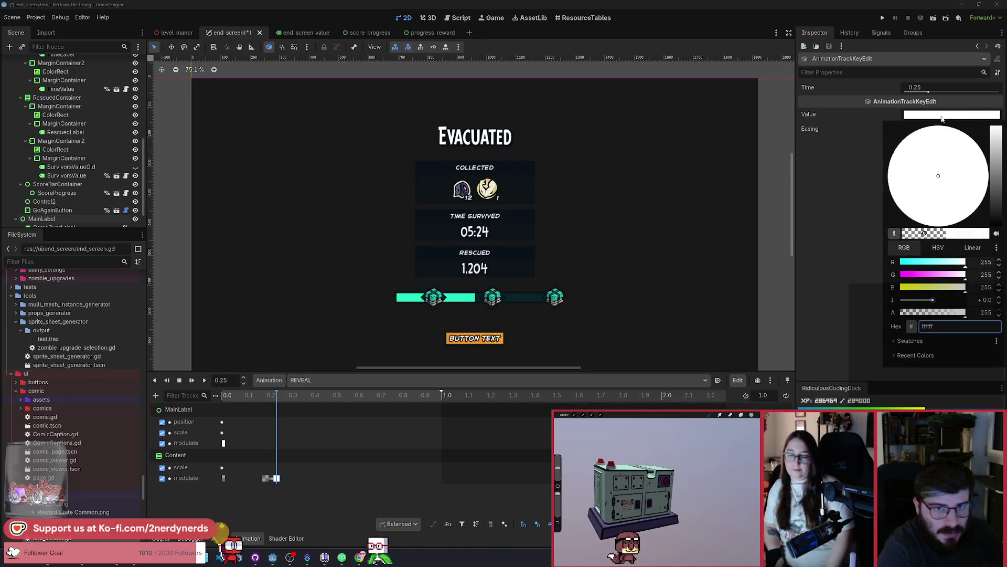
key(ctrl+s)
click(264, 398)
Preview REVEAL, then move Content's scale key from 0.0 to 0.3 s
click(203, 381)
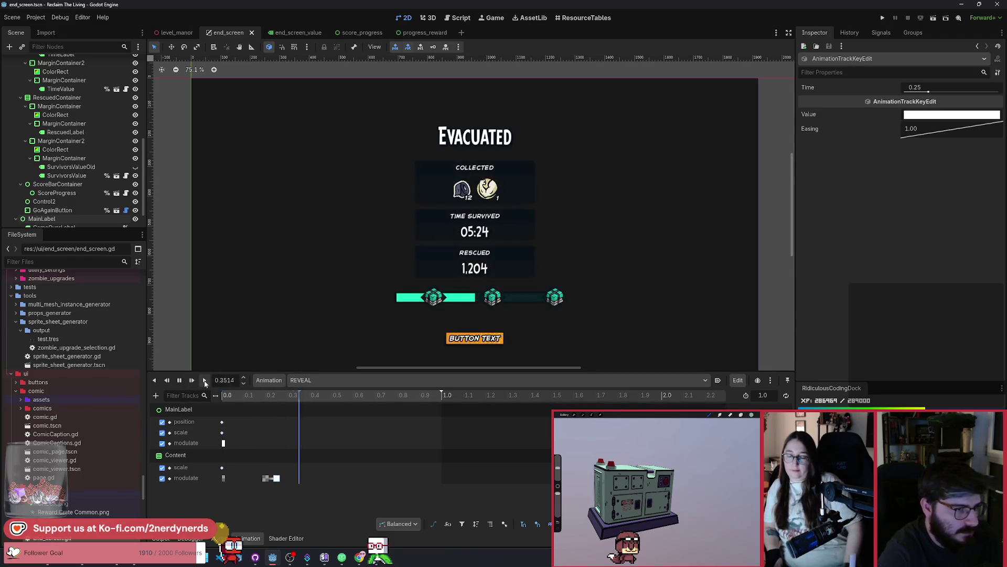
click(179, 381)
click(277, 399)
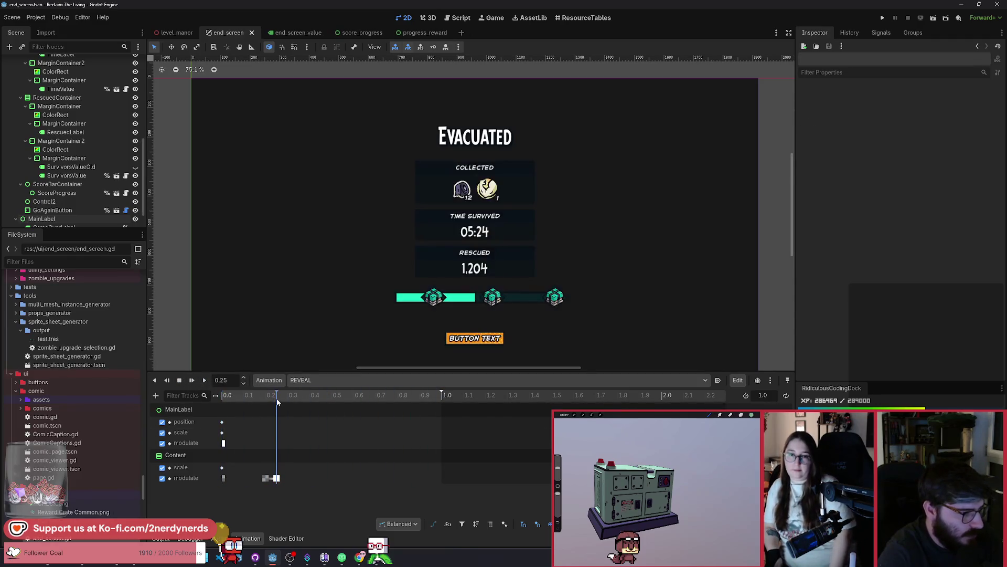
click(223, 468)
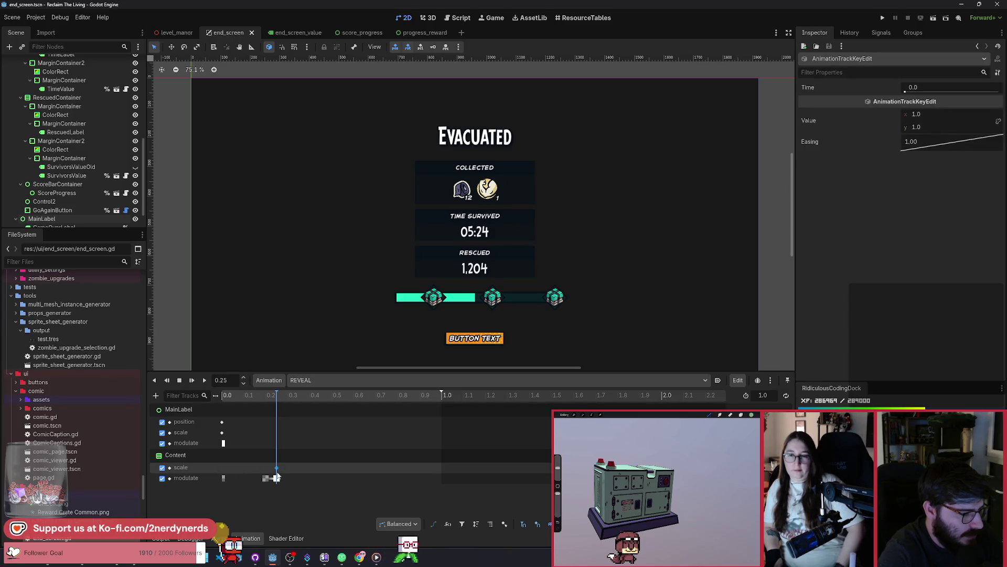
drag(277, 476, 277, 474)
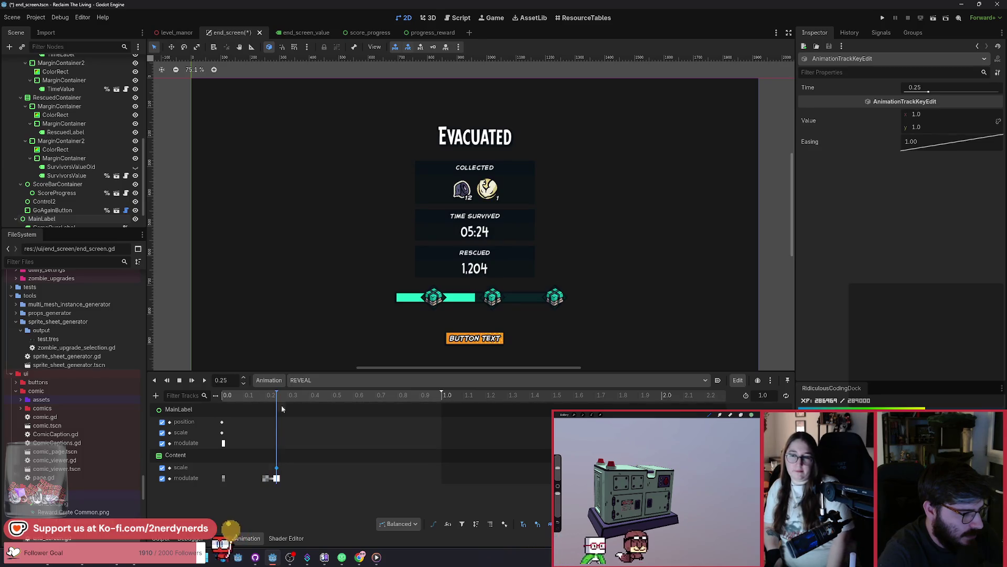
drag(278, 467, 287, 467)
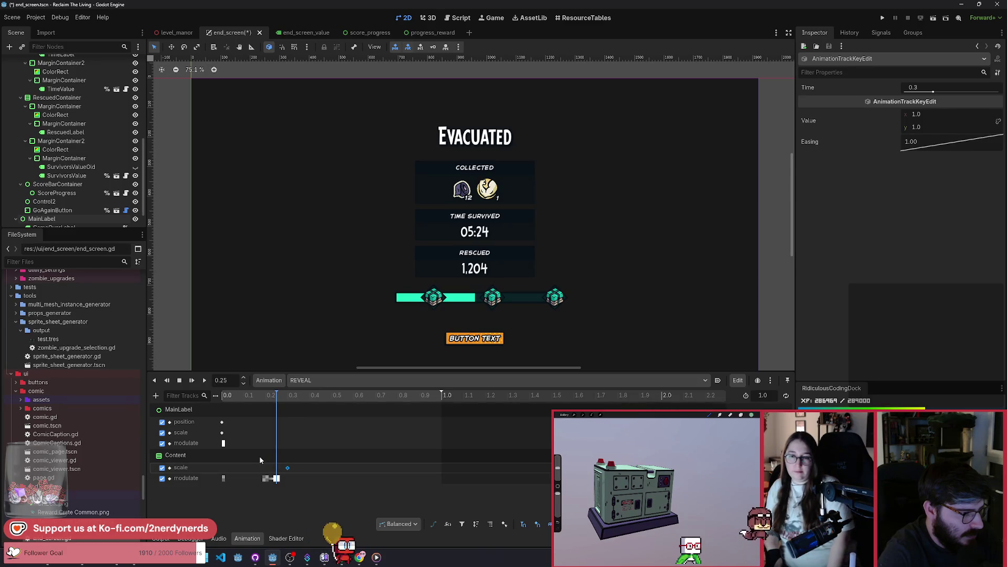
click(187, 450)
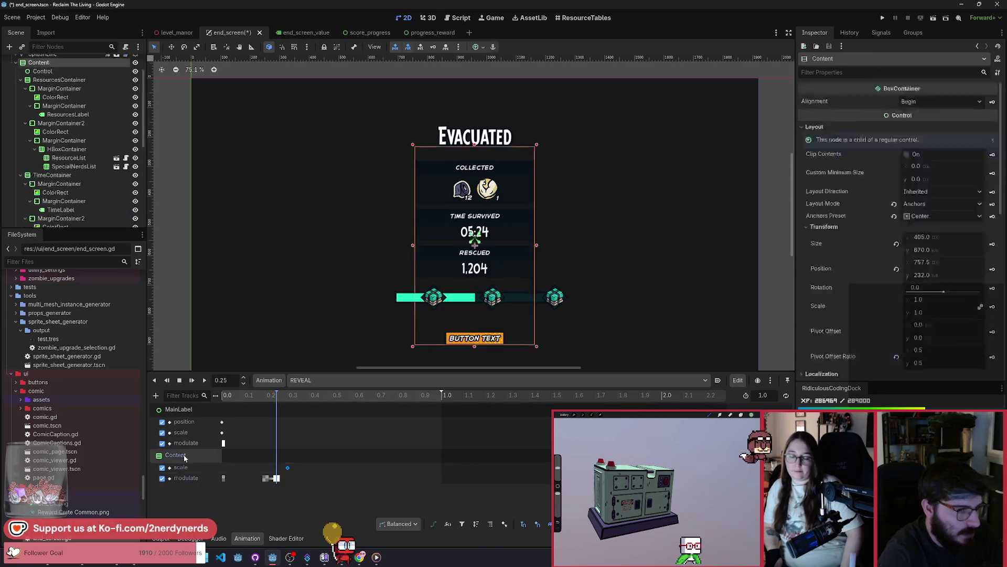
Widen the Content panel with the scale tool, key its scale at 0.25 s, and save
key(s)
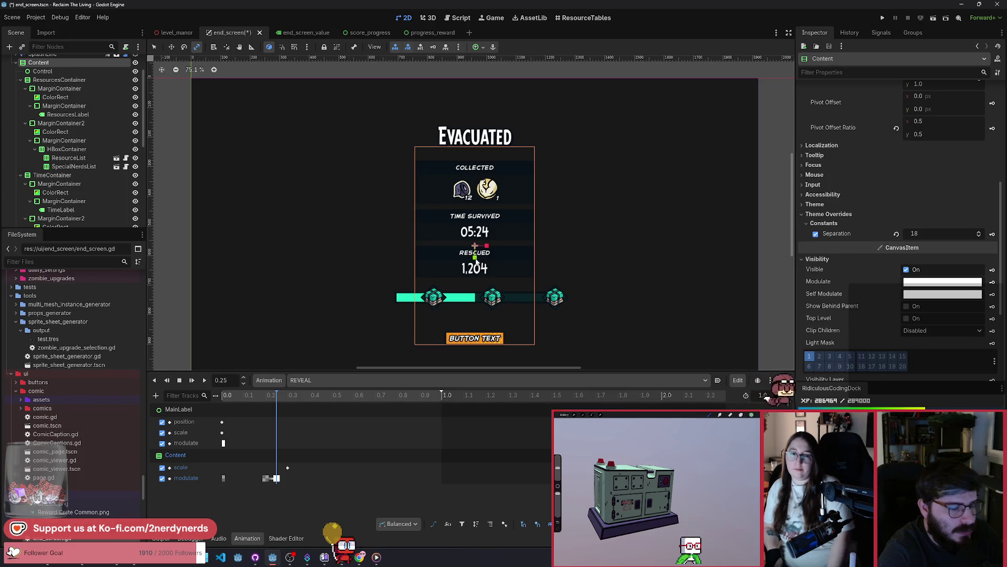
drag(486, 246, 479, 257)
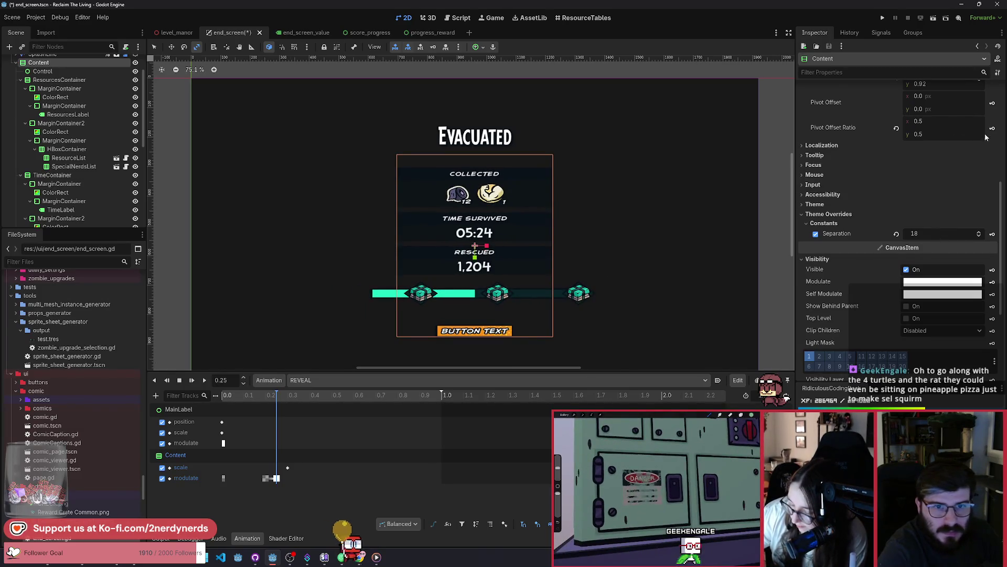
scroll(965, 207, up, 5)
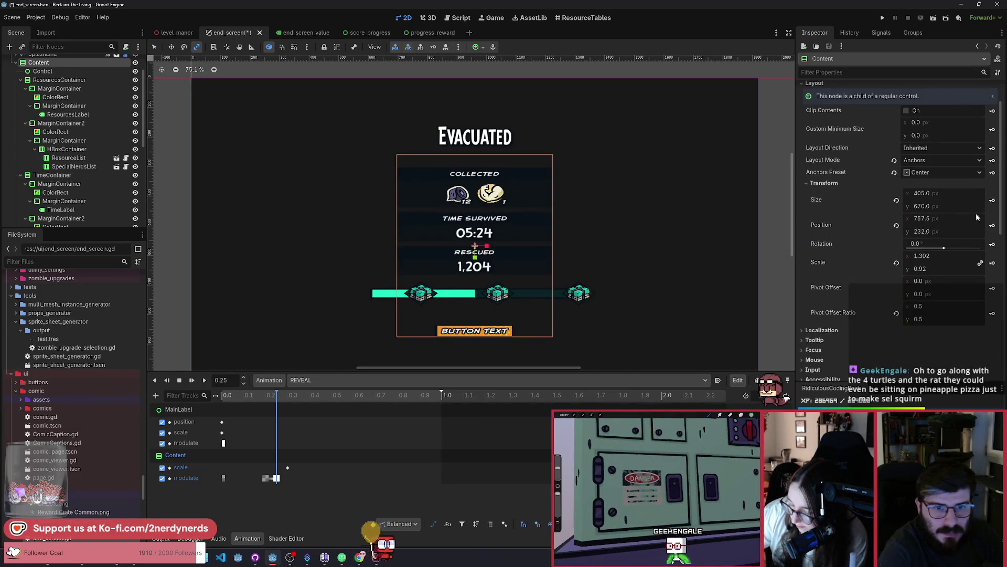
click(992, 263)
key(ctrl+s)
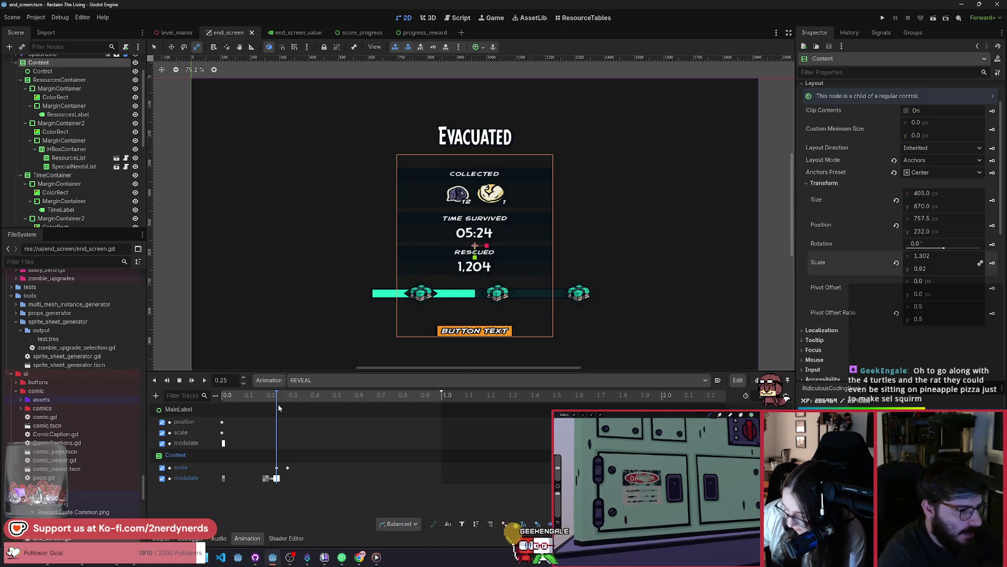
mouse_move(279, 407)
mouse_down()
mouse_move(246, 408)
mouse_move(307, 409)
mouse_move(262, 408)
mouse_up()
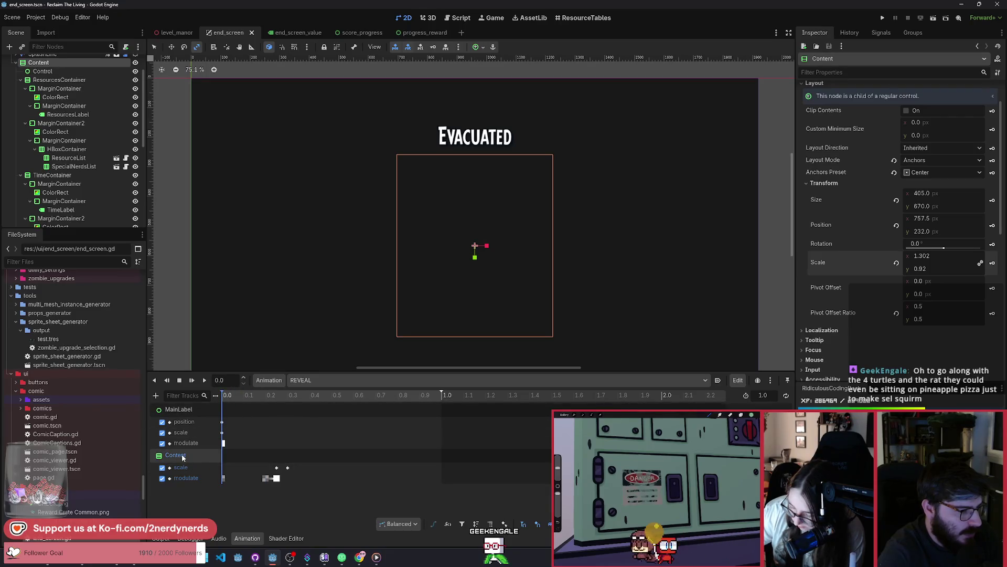
Disable Content's modulate track, narrow the panel, and insert a scale key (0.742 × 0.6) at 0.2 s
click(218, 468)
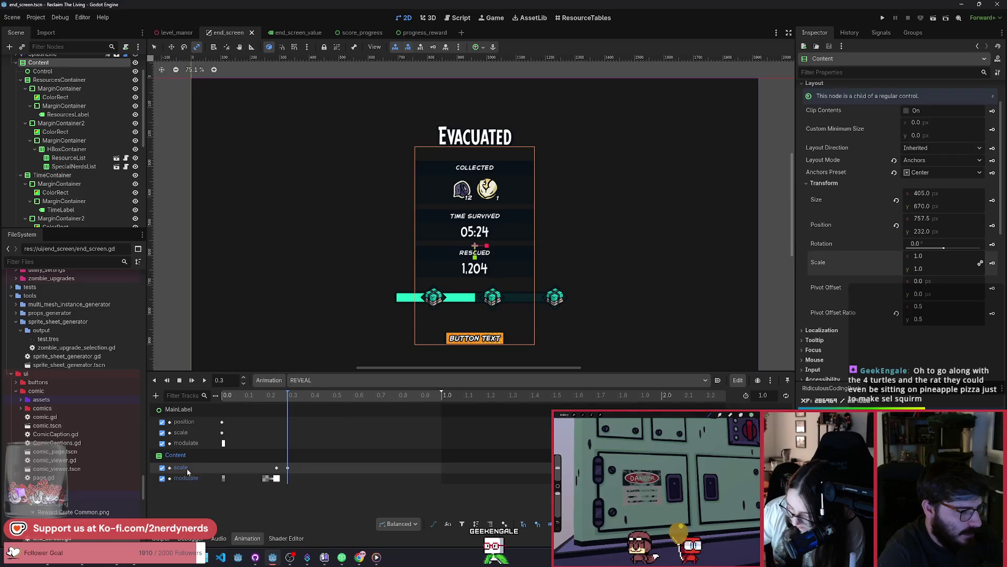
click(162, 478)
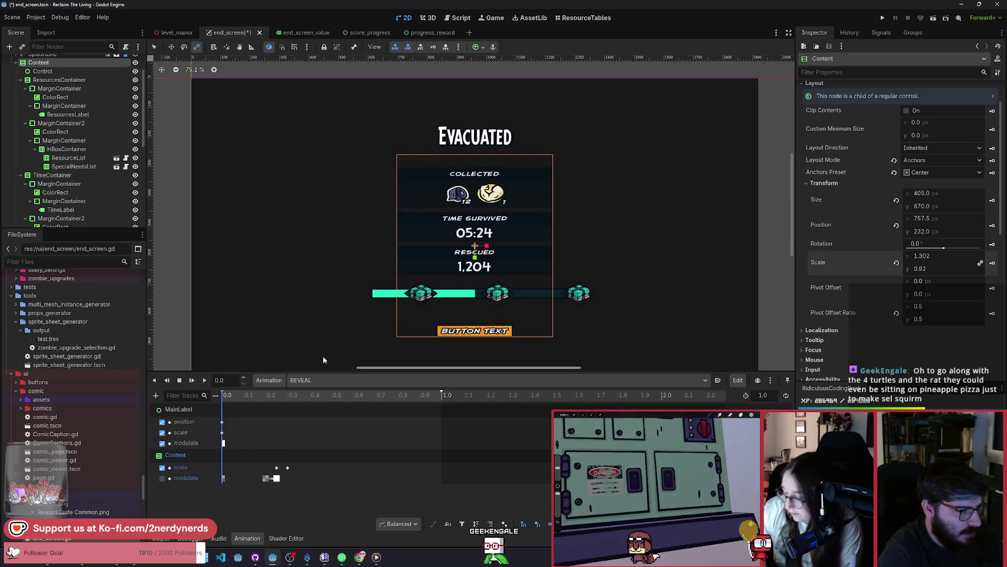
drag(488, 251, 474, 258)
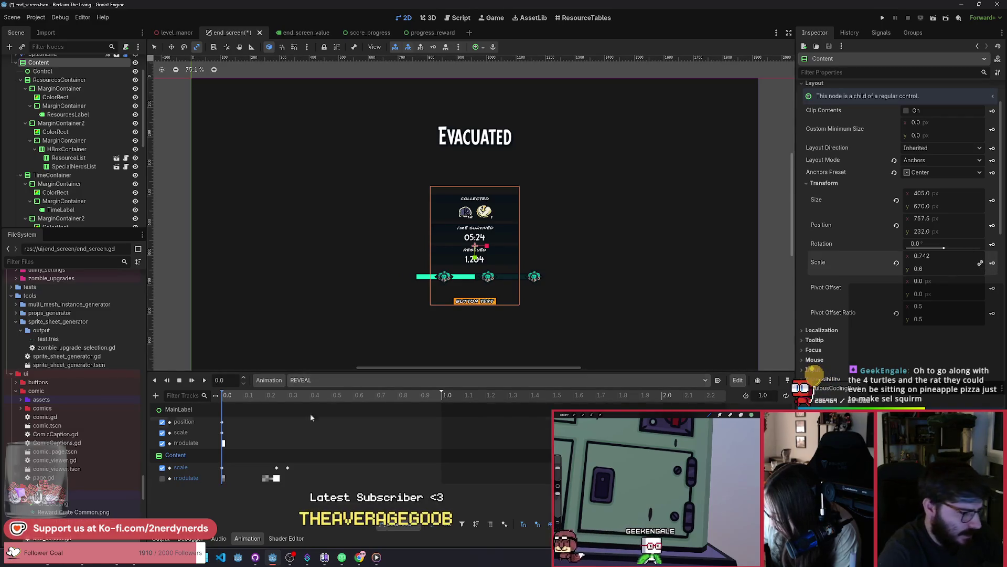
right_click(266, 467)
click(283, 475)
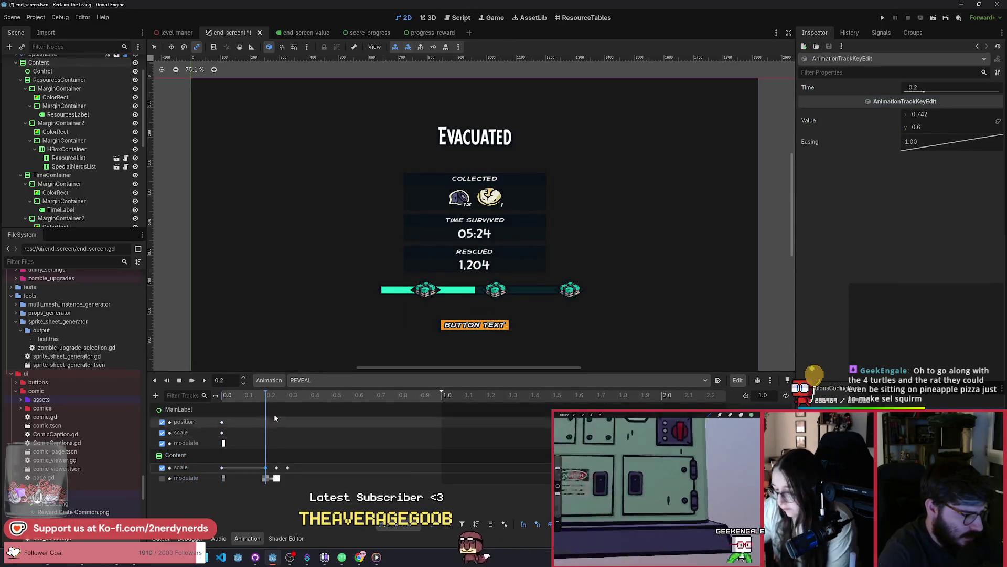
Play the REVEAL animation repeatedly to preview Content scaling in
click(205, 381)
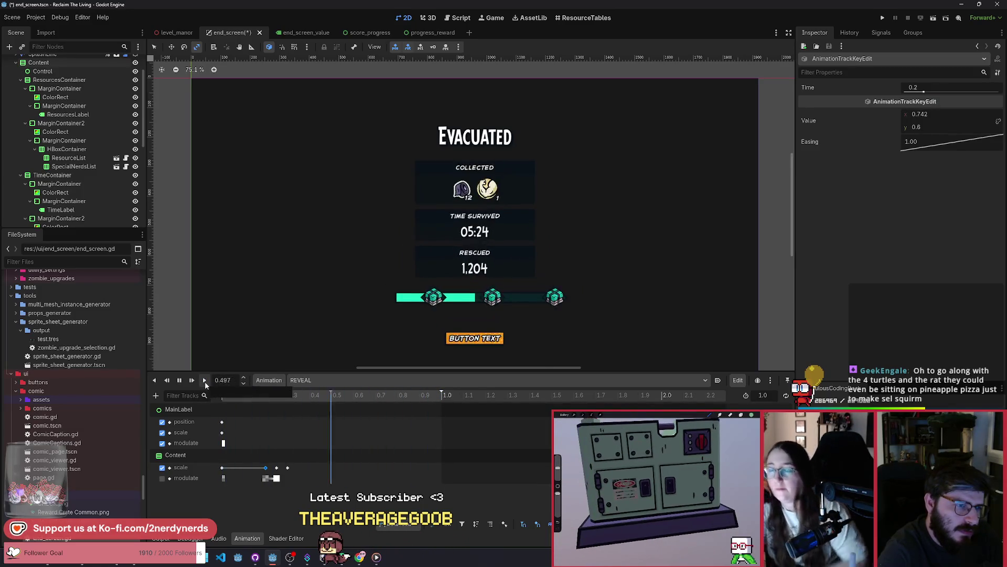
click(162, 478)
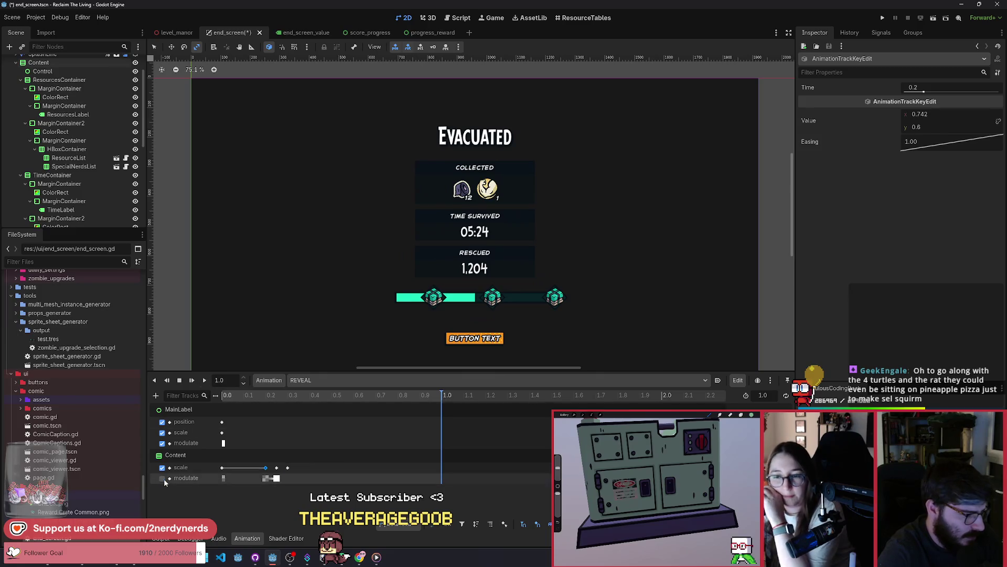
click(204, 381)
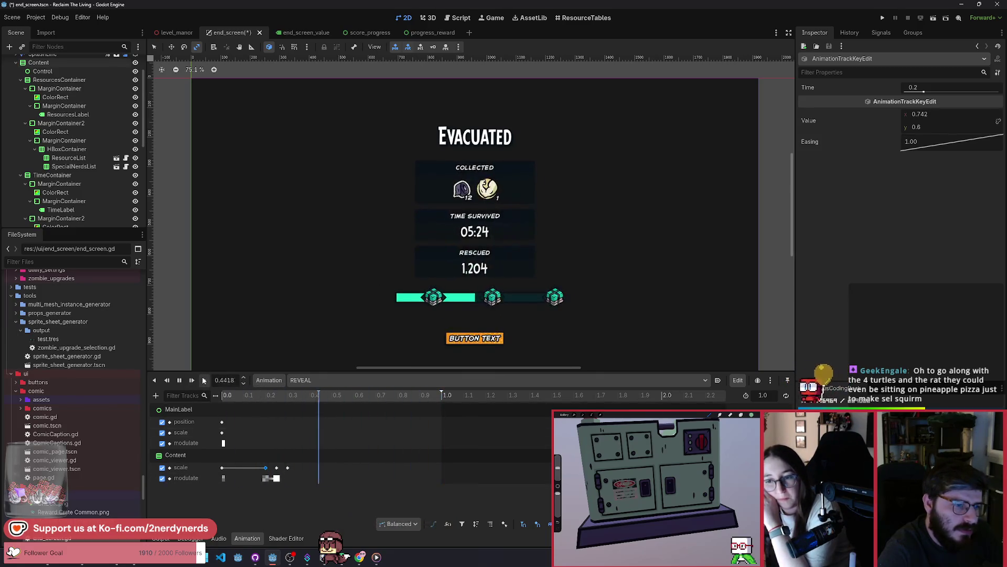
click(204, 381)
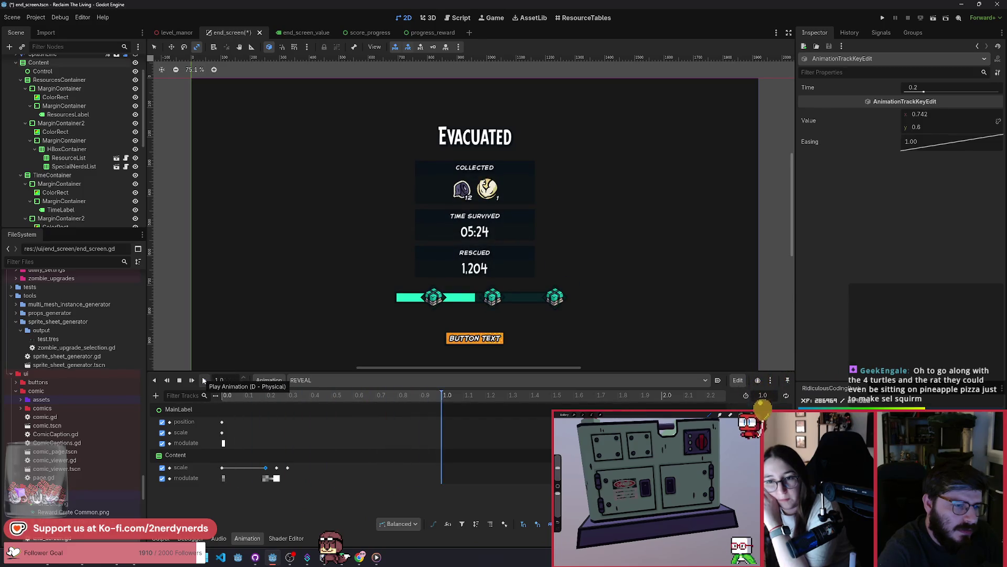
click(204, 381)
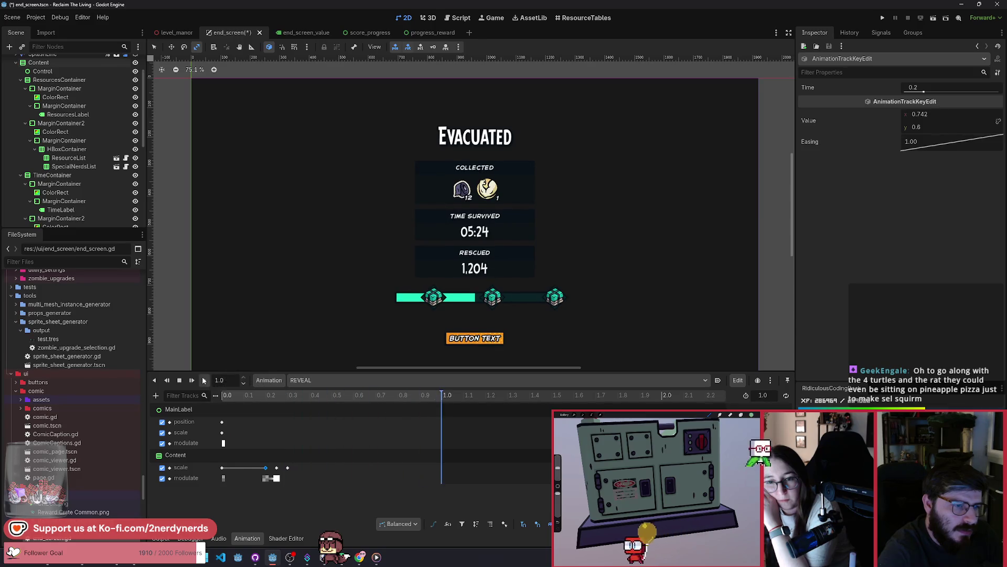
click(204, 380)
click(204, 380)
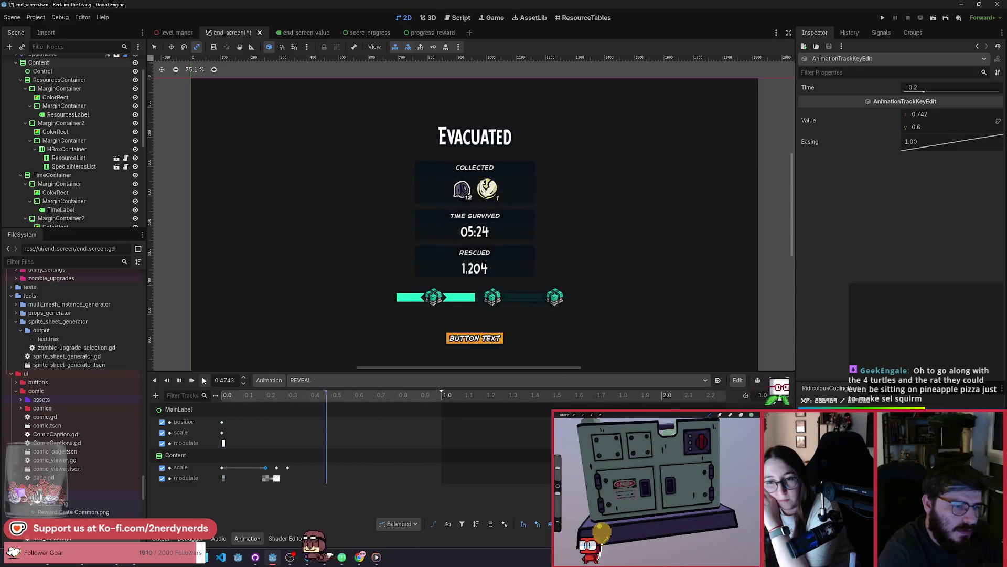
scroll(92, 215, down, 6)
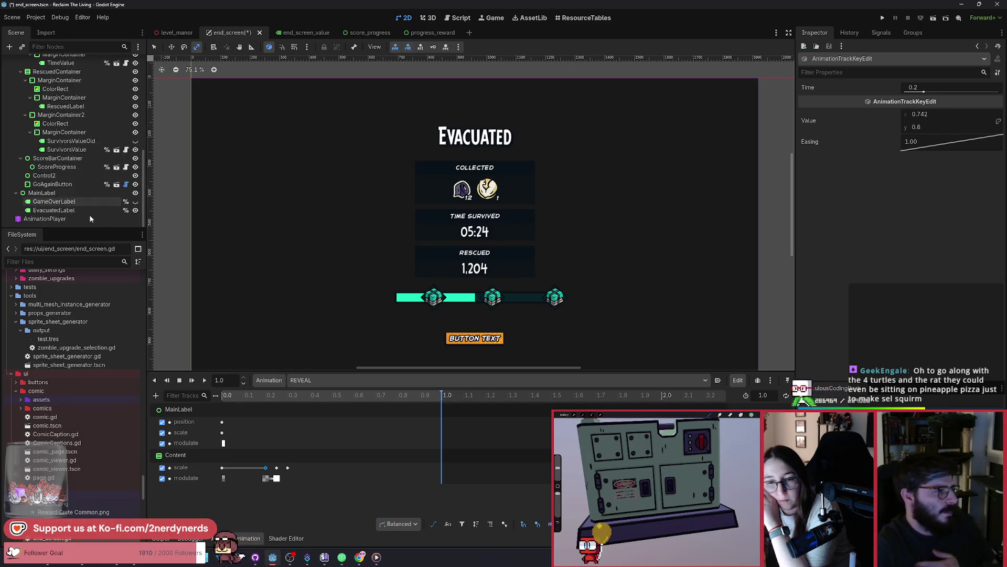
Inspect GoAgainButton's Transform size and position, then scrub the REVEAL timeline back to 0.55
click(75, 183)
scroll(892, 273, down, 2)
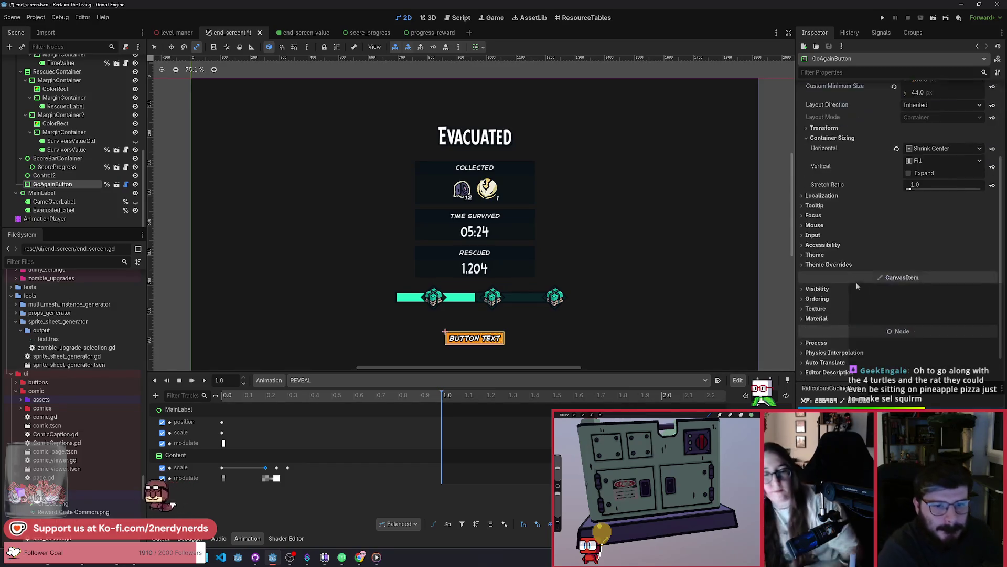
click(839, 202)
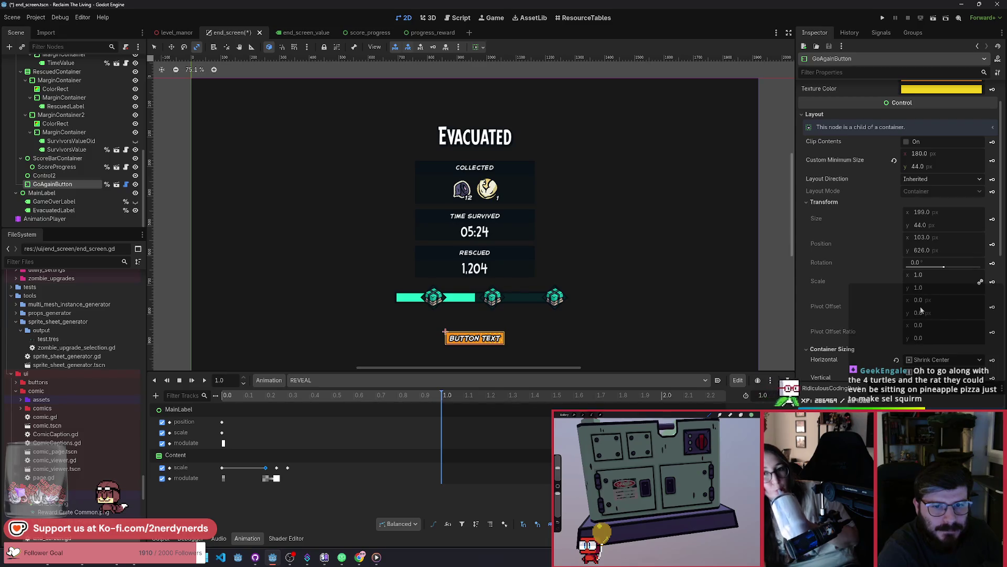
click(829, 203)
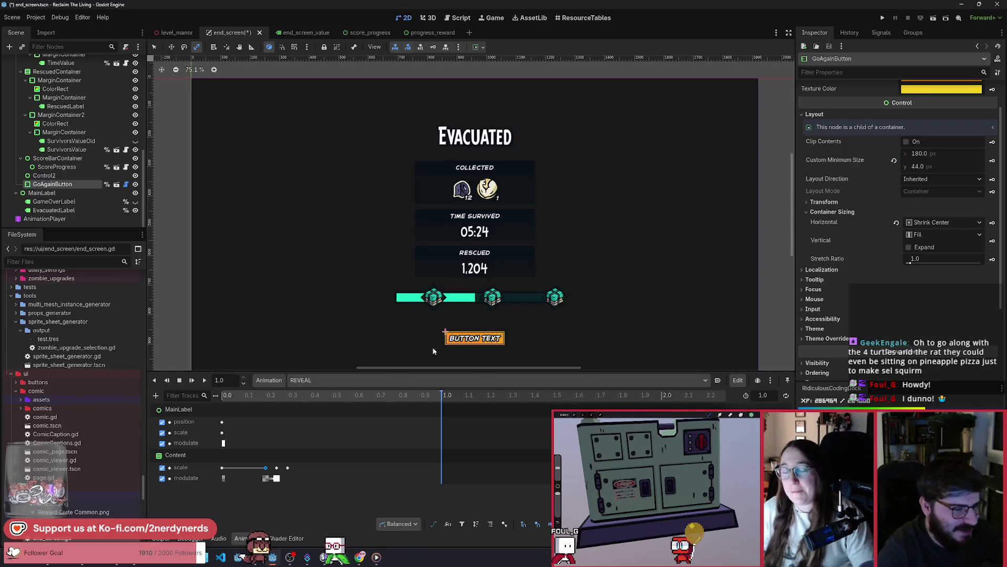
mouse_move(273, 396)
mouse_down()
mouse_move(247, 399)
mouse_move(323, 410)
mouse_move(252, 415)
mouse_move(346, 419)
mouse_move(200, 425)
mouse_move(252, 402)
mouse_move(330, 404)
mouse_move(215, 418)
mouse_move(266, 424)
mouse_up()
Shift MainLabel's keys to 0.2 s and duplicate its modulate key back to 0.0 s
click(234, 395)
mouse_move(234, 396)
mouse_down()
mouse_move(281, 402)
mouse_move(214, 401)
mouse_up()
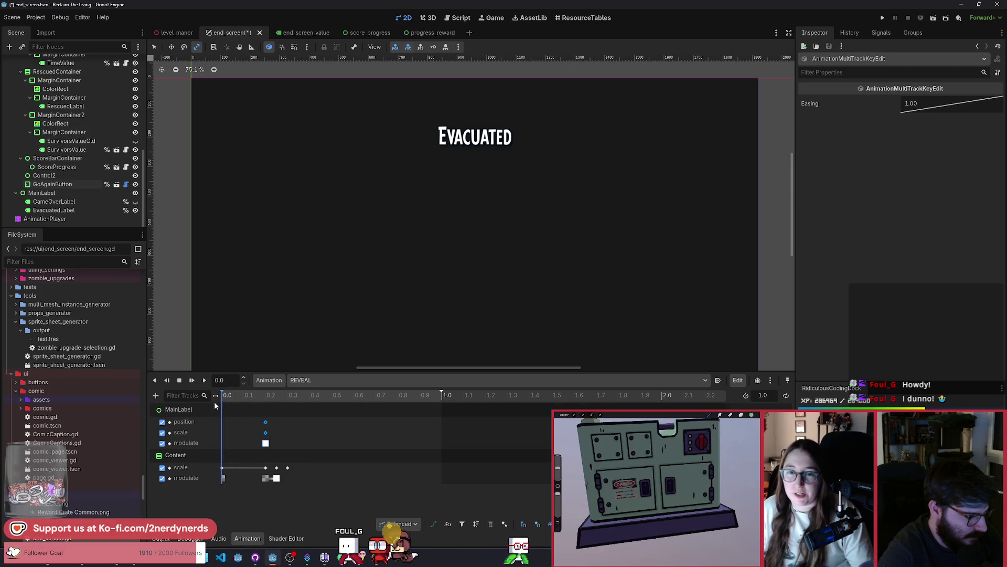
click(266, 443)
key(ctrl+d)
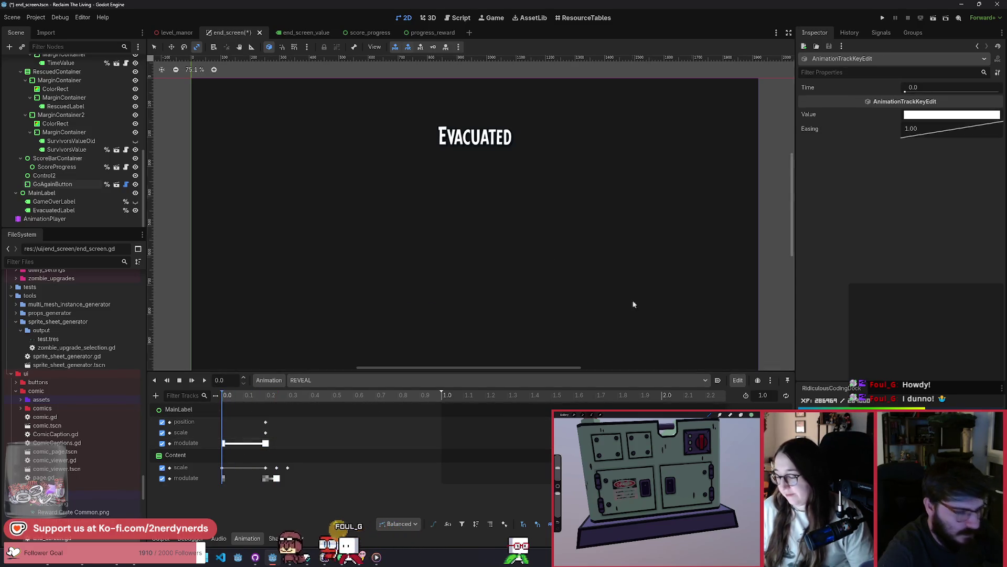
Set the 0.0 s modulate key's alpha to 0 and preview the title fading in by 0.2 s
click(928, 116)
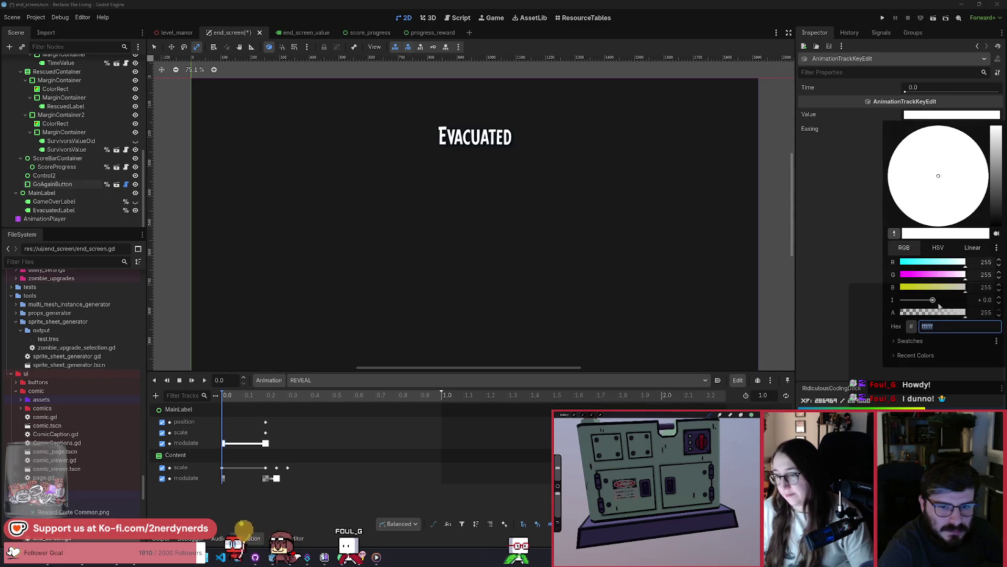
drag(940, 310, 824, 285)
click(936, 116)
mouse_move(278, 395)
mouse_down()
mouse_move(292, 408)
mouse_move(223, 416)
mouse_move(336, 416)
mouse_move(215, 418)
mouse_move(336, 416)
mouse_move(265, 416)
mouse_up()
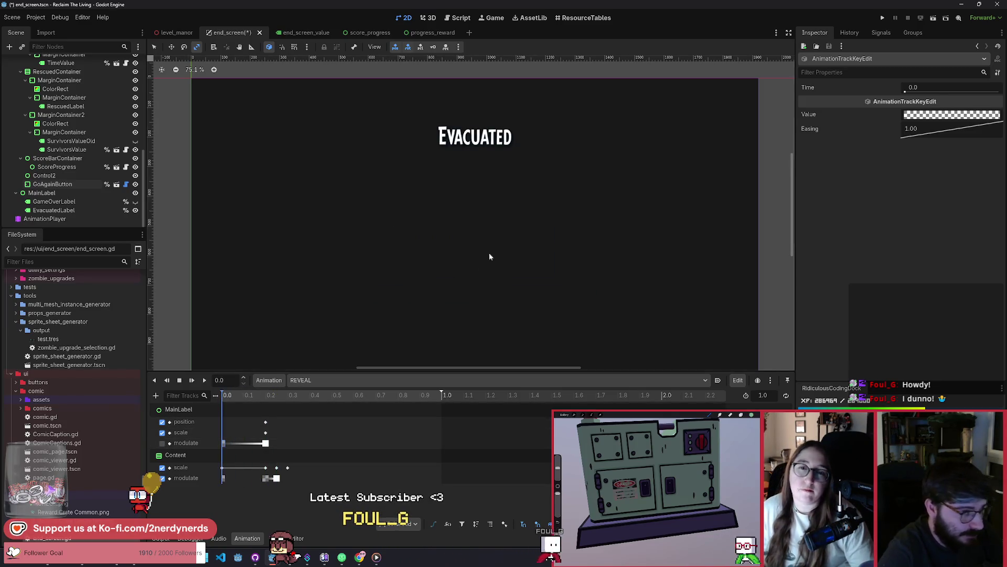
scroll(489, 257, down, 3)
click(501, 134)
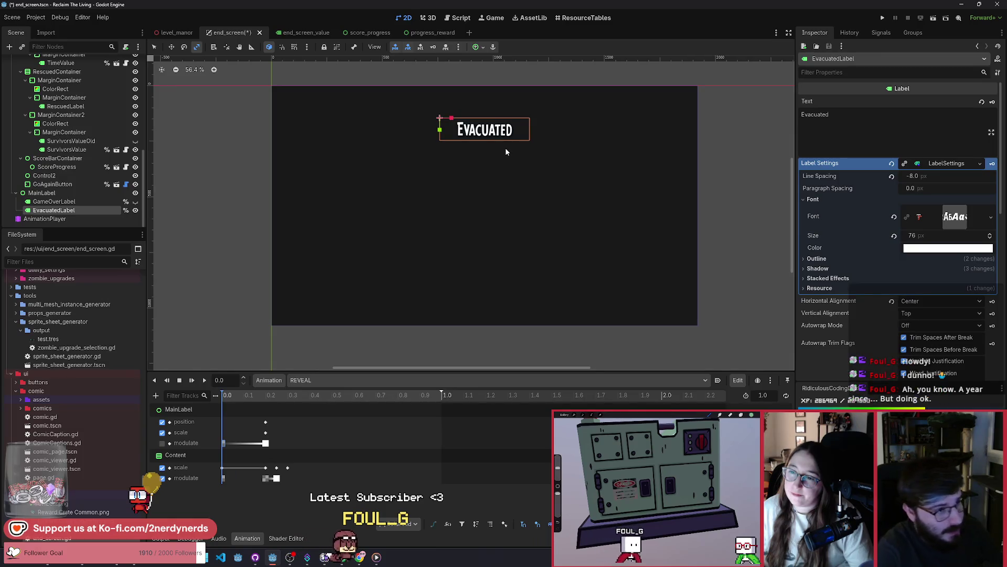
Stretch MainLabel to 2.96 × 13.32 scale and push it down below the screen
click(500, 281)
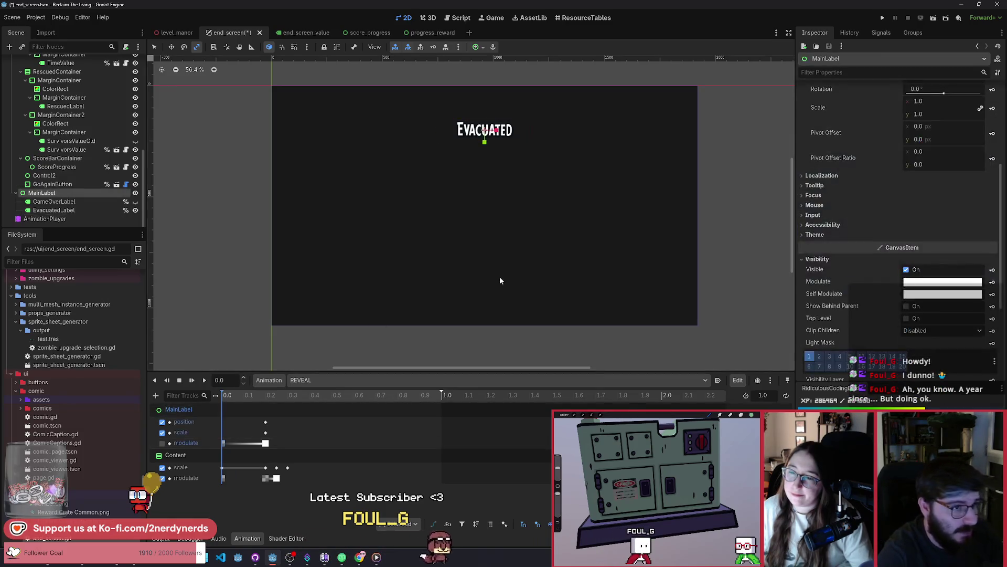
key(e)
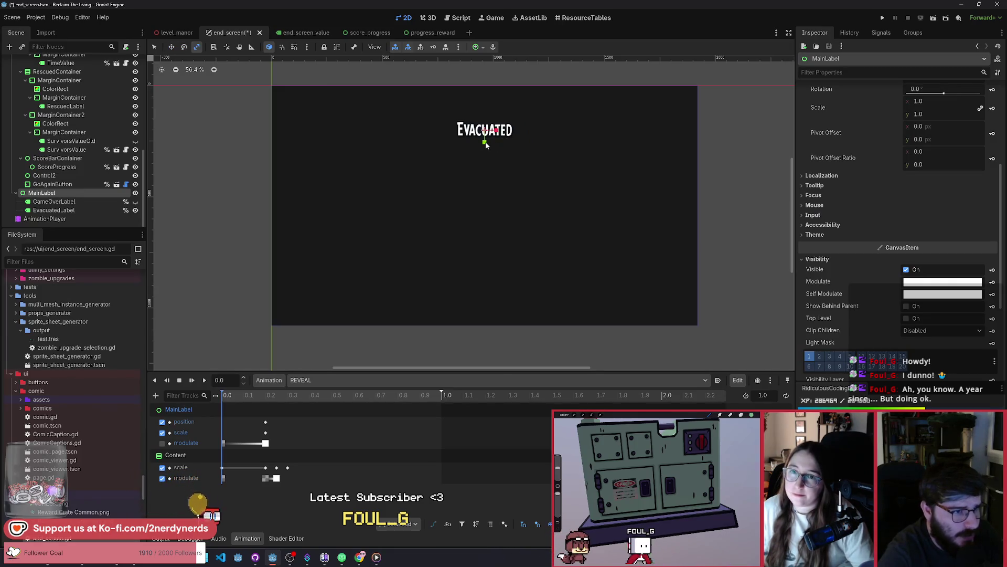
drag(486, 145, 474, 266)
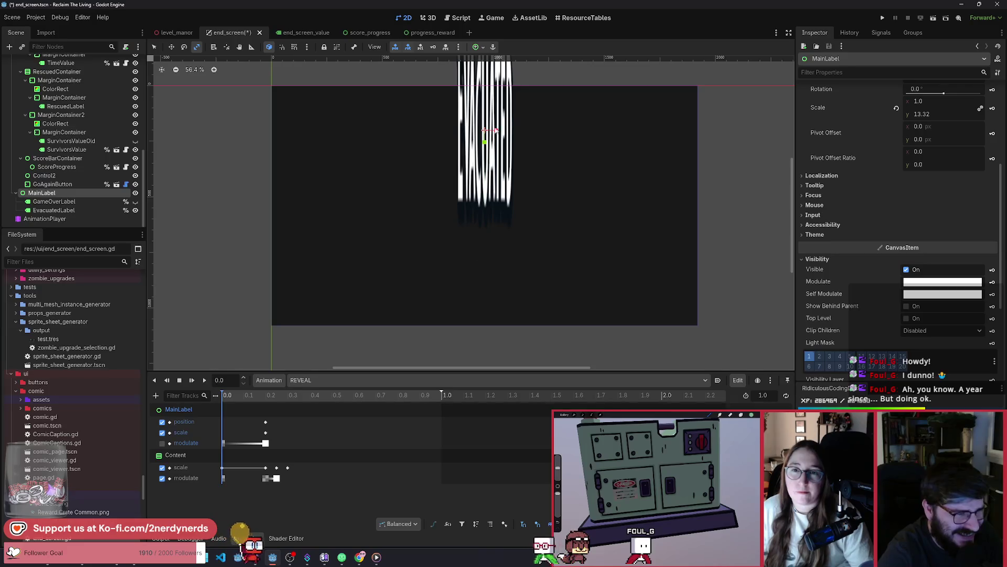
drag(497, 133, 517, 137)
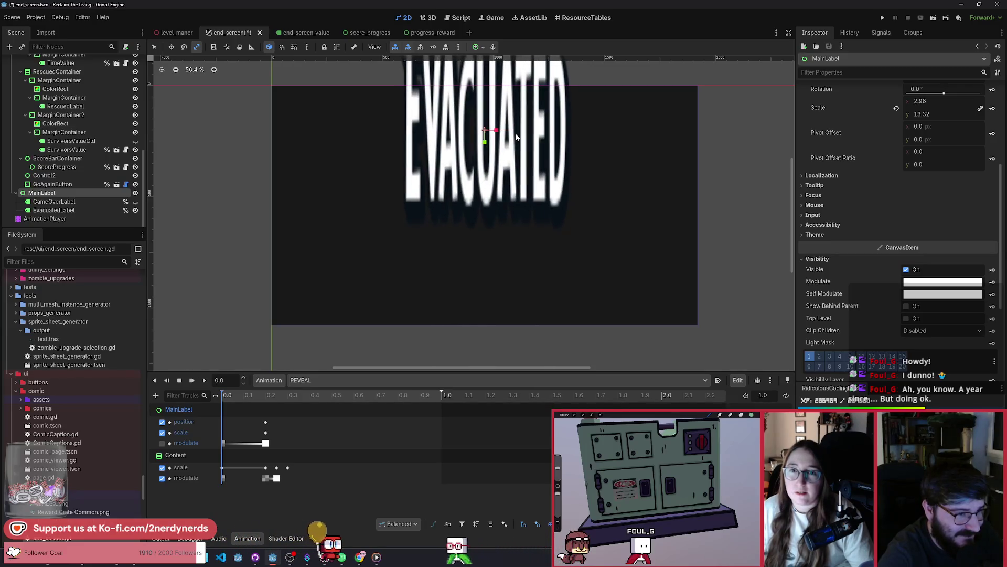
mouse_move(490, 105)
mouse_down()
mouse_move(488, 314)
mouse_move(498, 210)
mouse_move(502, 254)
mouse_up()
Preview the title shrinking and move its scale key later to 0.45 s
scroll(489, 314, down, 2)
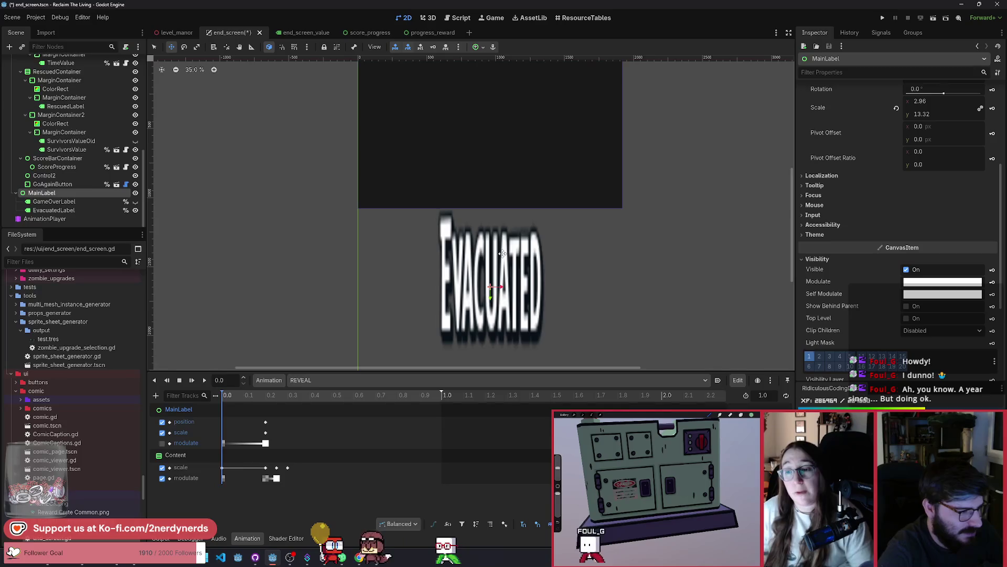
scroll(917, 238, up, 4)
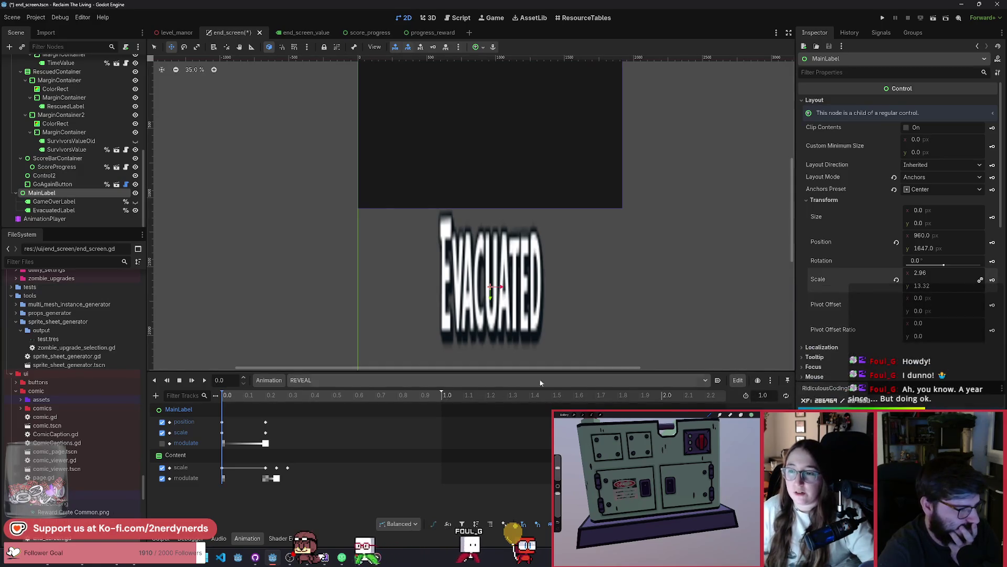
mouse_move(273, 394)
mouse_down()
mouse_move(238, 406)
mouse_move(304, 413)
mouse_move(225, 414)
mouse_move(321, 433)
mouse_up()
click(235, 399)
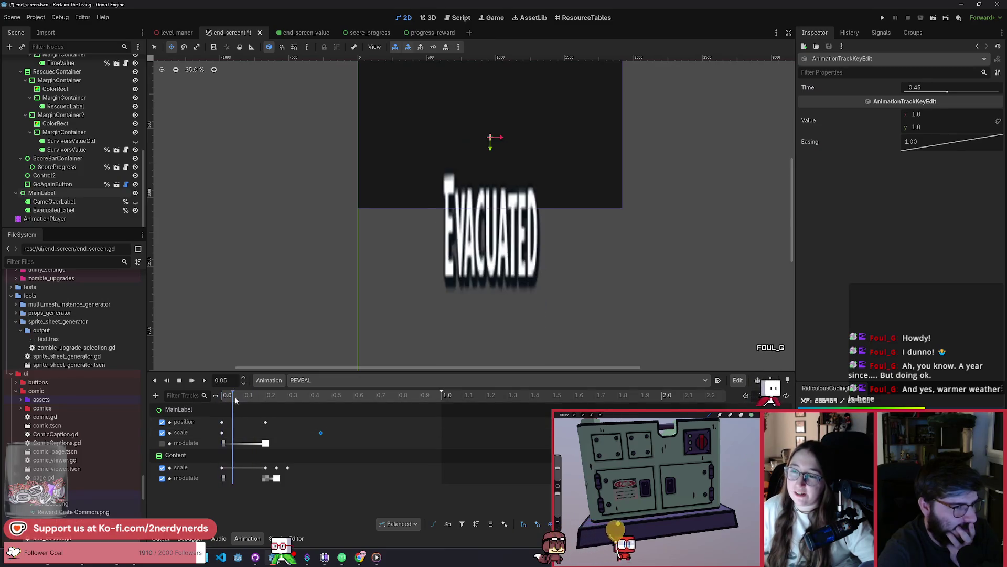
Delete MainLabel's 0.15 s scale key and scrub REVEAL to check the title sliding up stretched
mouse_move(235, 400)
mouse_down()
mouse_move(286, 408)
mouse_move(268, 410)
mouse_move(255, 432)
mouse_move(278, 408)
mouse_move(225, 409)
mouse_up()
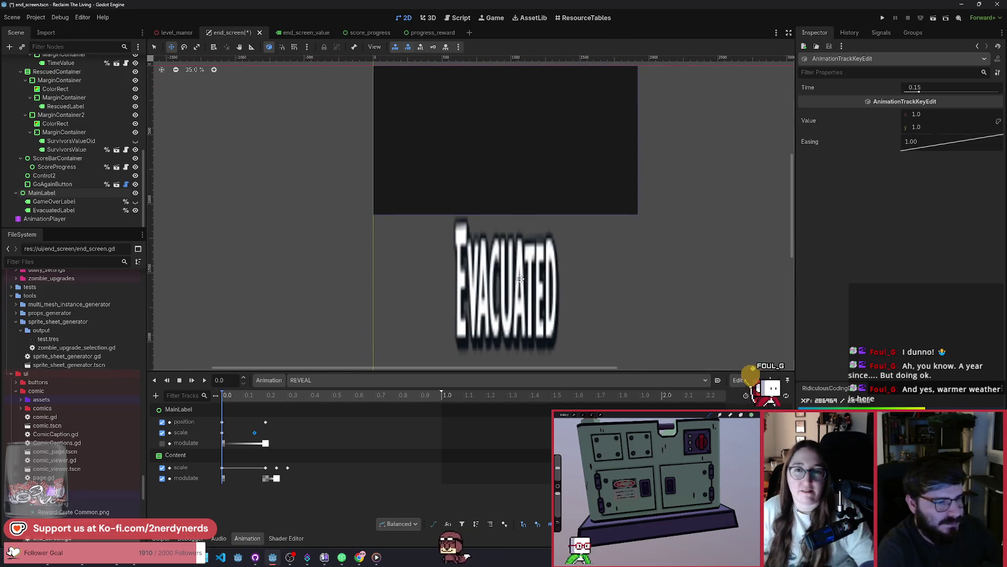
click(229, 398)
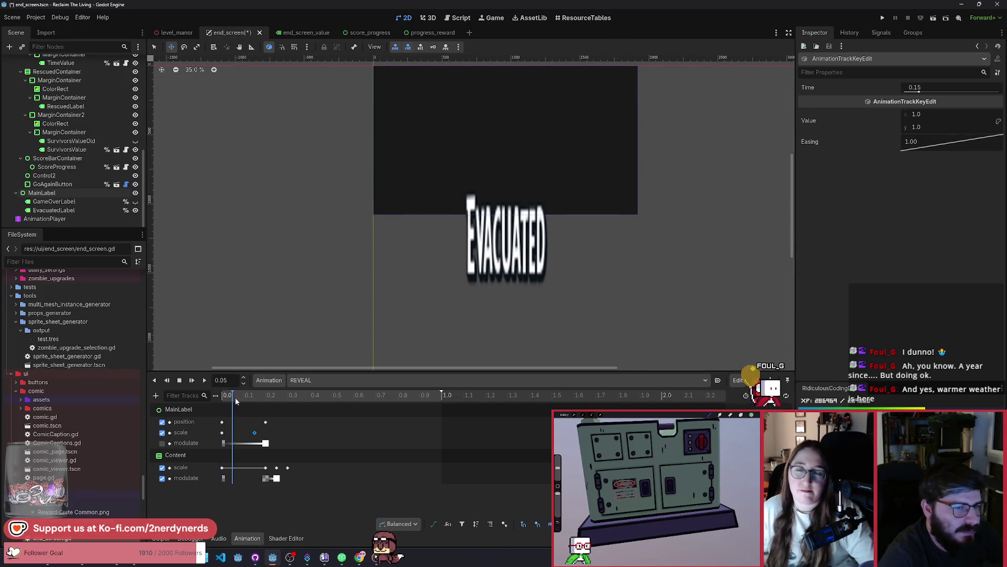
mouse_move(237, 398)
mouse_down()
mouse_move(257, 397)
mouse_move(215, 405)
mouse_up()
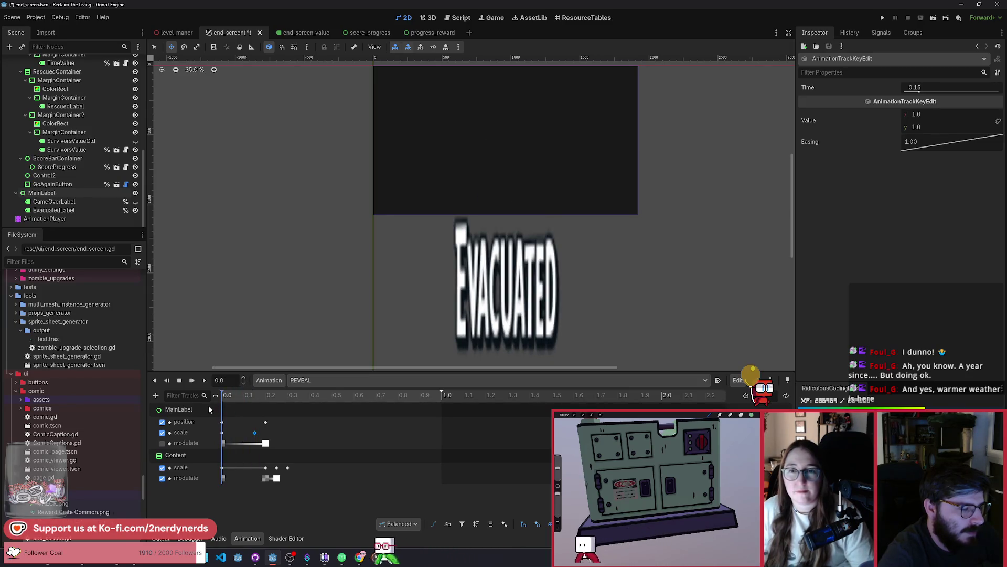
click(254, 432)
key(Delete)
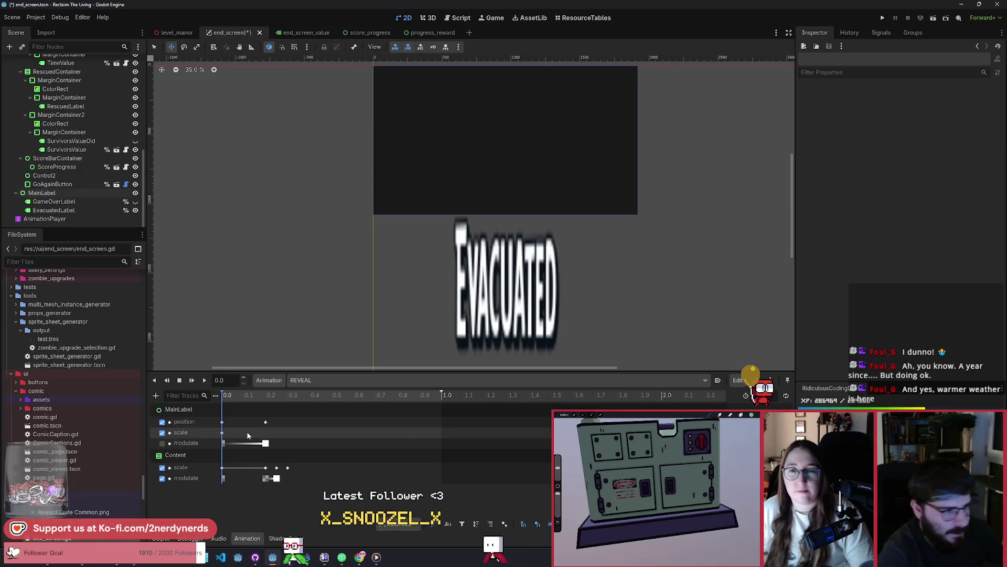
drag(226, 400, 269, 404)
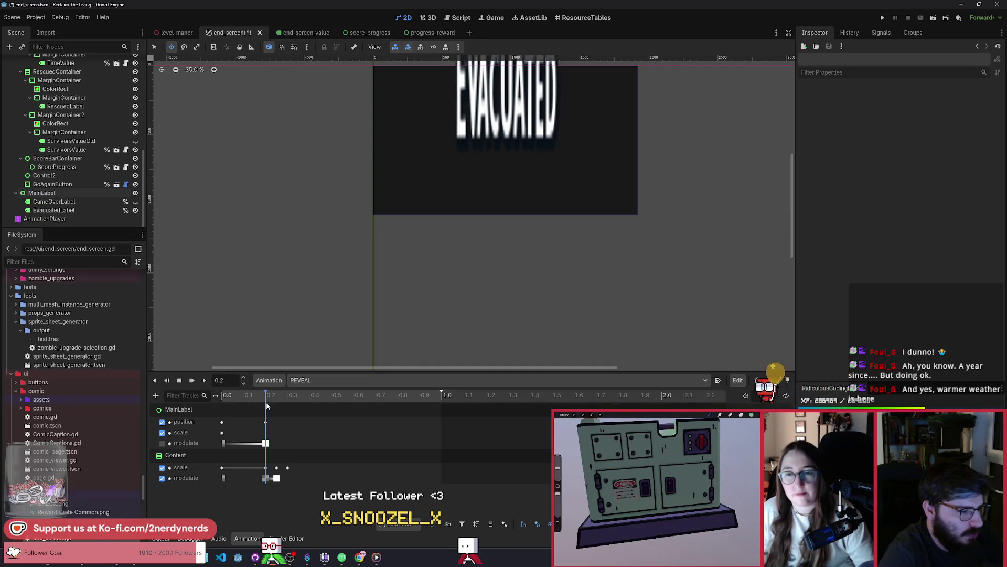
drag(266, 405, 256, 407)
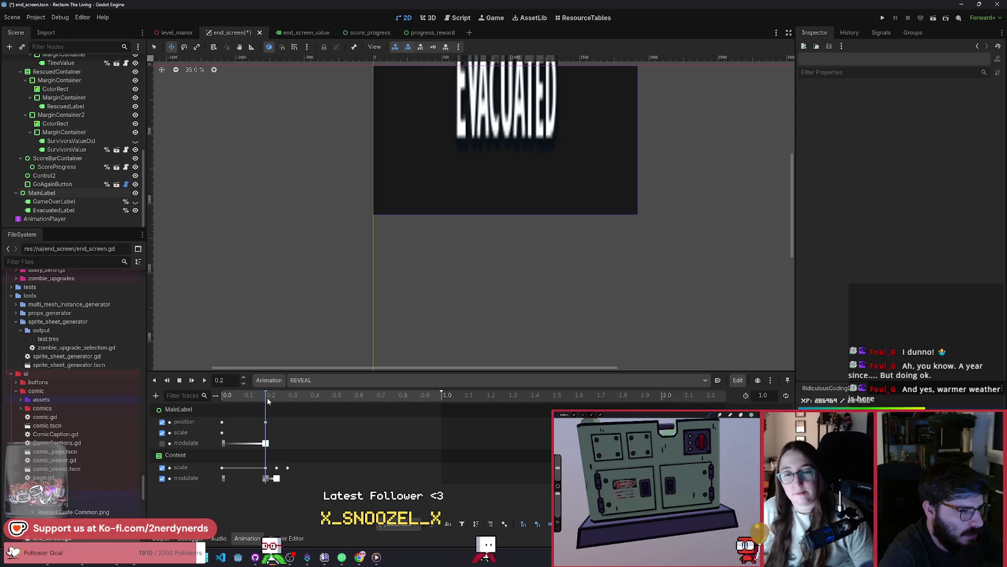
mouse_move(260, 400)
mouse_down()
mouse_move(270, 398)
mouse_move(246, 398)
mouse_move(266, 401)
mouse_up()
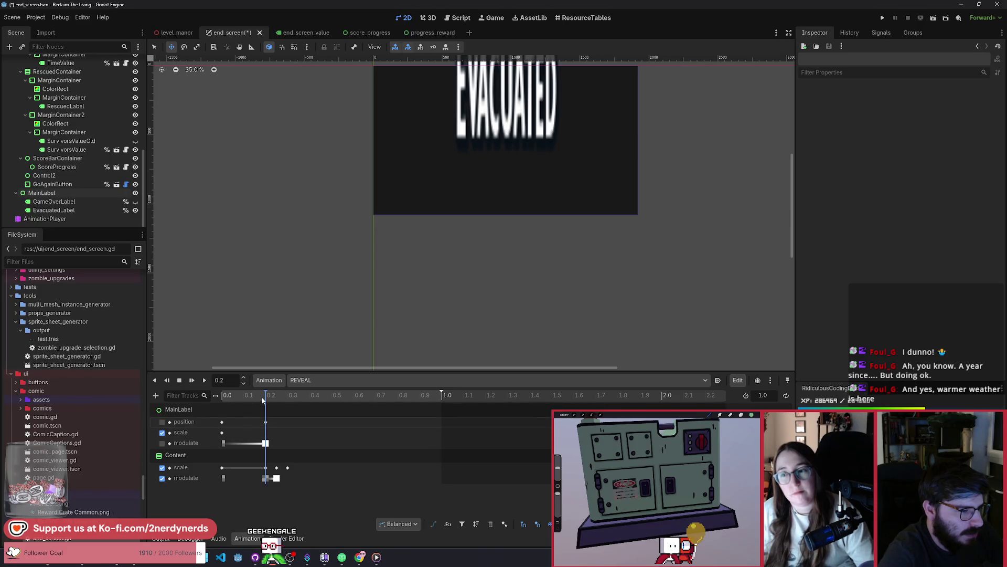
Raise MainLabel 29 px at 0.15 s, key its position, and scrub to check the rise
click(181, 409)
drag(526, 220, 518, 248)
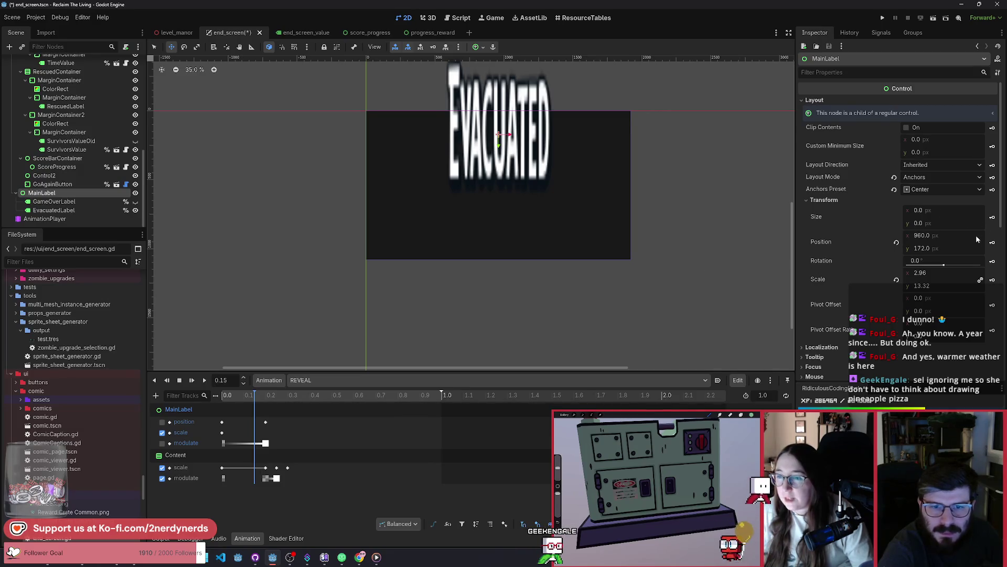
click(992, 243)
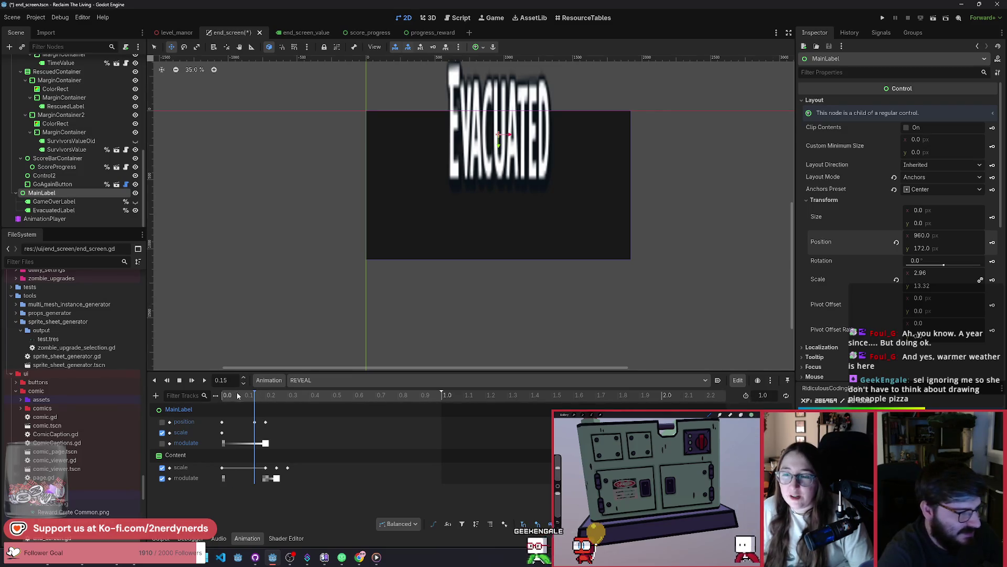
mouse_move(223, 398)
mouse_down()
mouse_move(279, 395)
mouse_move(224, 395)
mouse_up()
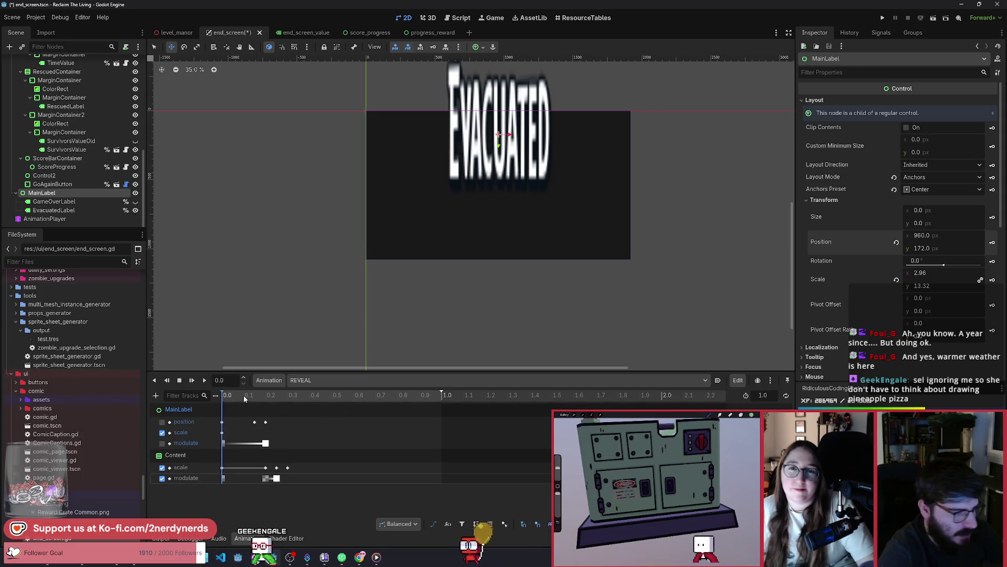
mouse_move(244, 399)
mouse_down()
mouse_move(325, 401)
mouse_move(244, 400)
mouse_up()
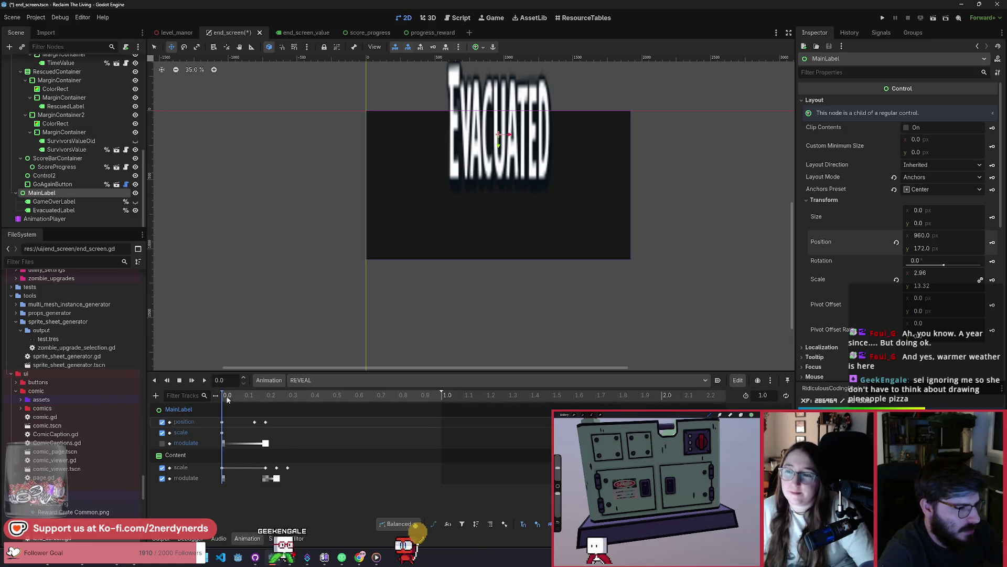
mouse_move(297, 396)
mouse_down()
mouse_move(201, 401)
mouse_move(288, 411)
mouse_move(223, 414)
mouse_move(279, 417)
mouse_up()
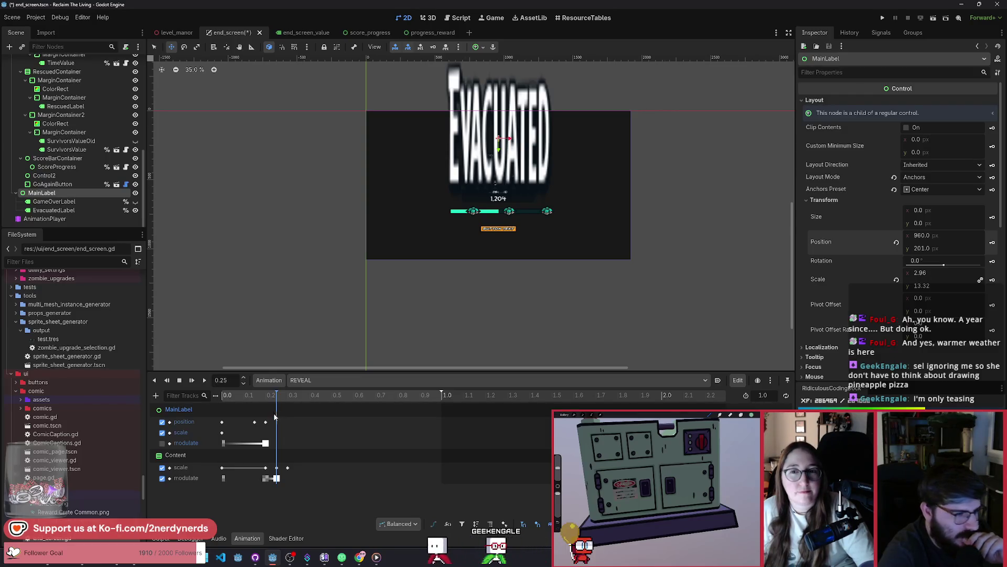
drag(274, 416, 225, 419)
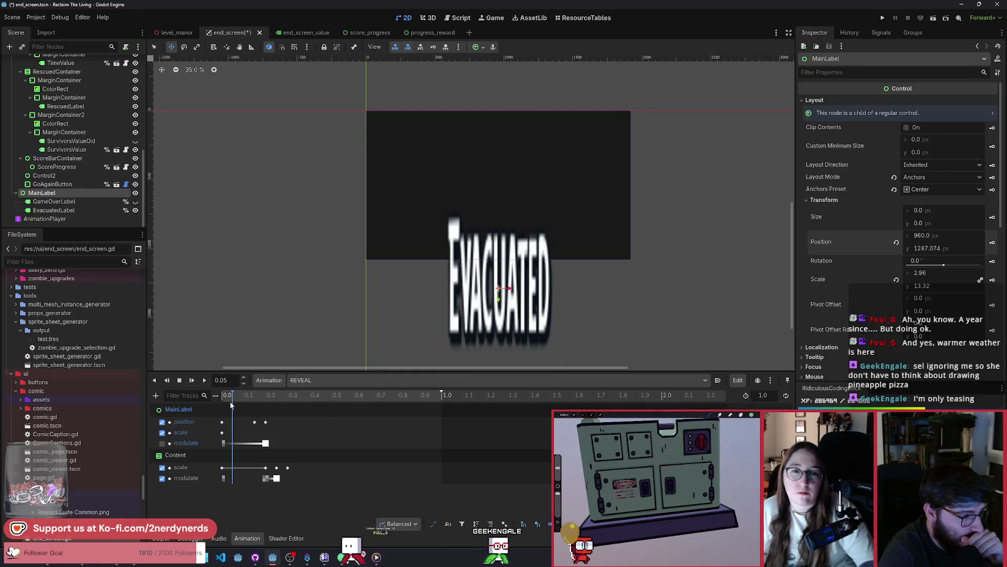
Set MainLabel's 0.15 s scale key to vertical scale 1.0, making it 2.96 × 1.0
drag(222, 401, 254, 400)
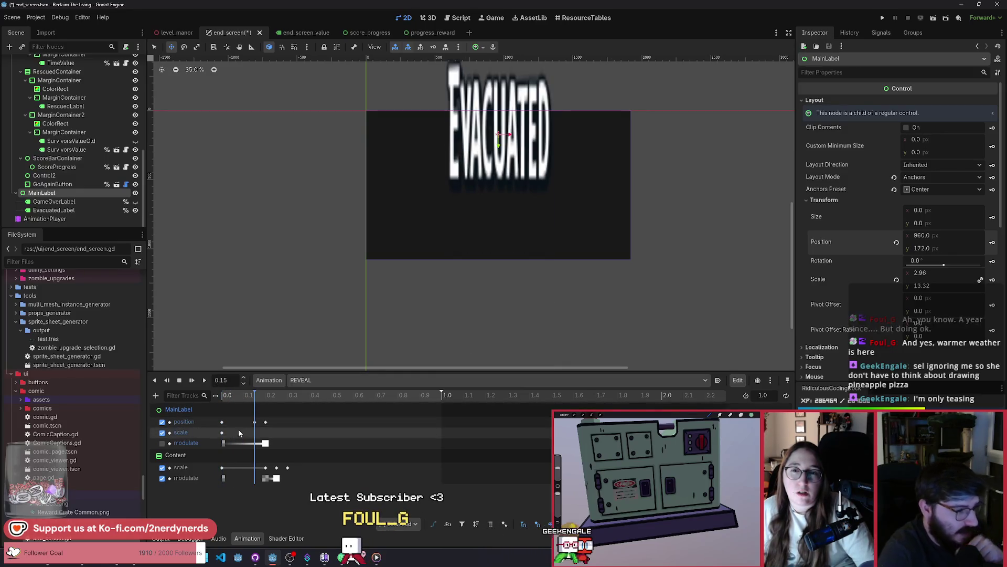
click(222, 433)
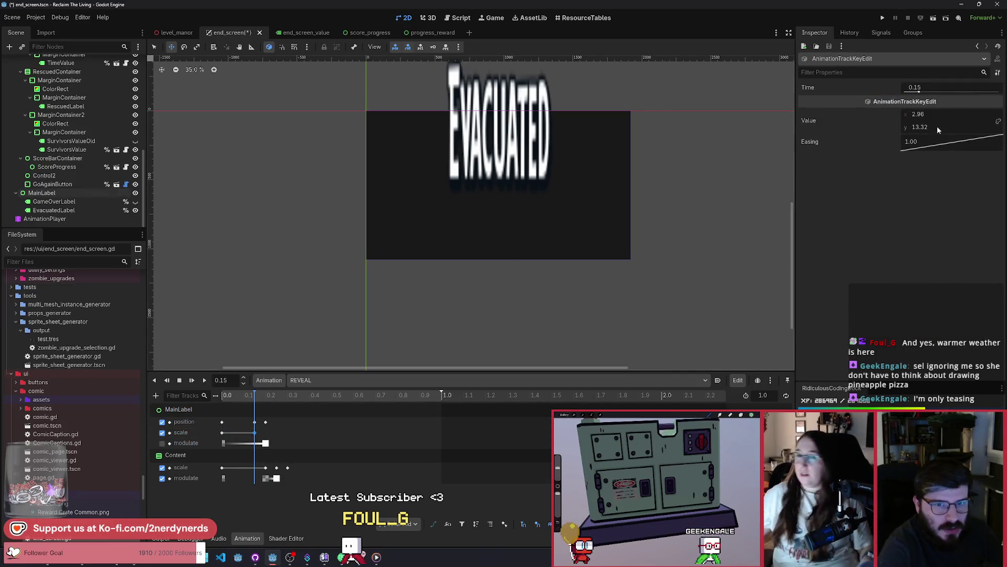
text(1)
key(Return)
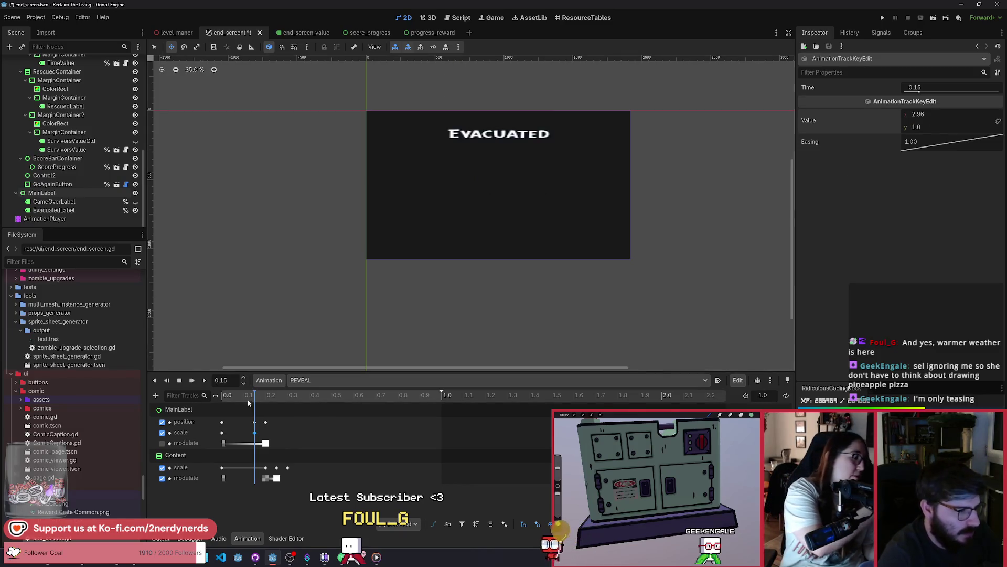
Scrub and play REVEAL twice to compare the stretched and squashed title
mouse_move(247, 398)
mouse_down()
mouse_move(207, 400)
mouse_move(278, 402)
mouse_move(213, 407)
mouse_move(294, 415)
mouse_move(235, 412)
mouse_move(250, 422)
mouse_up()
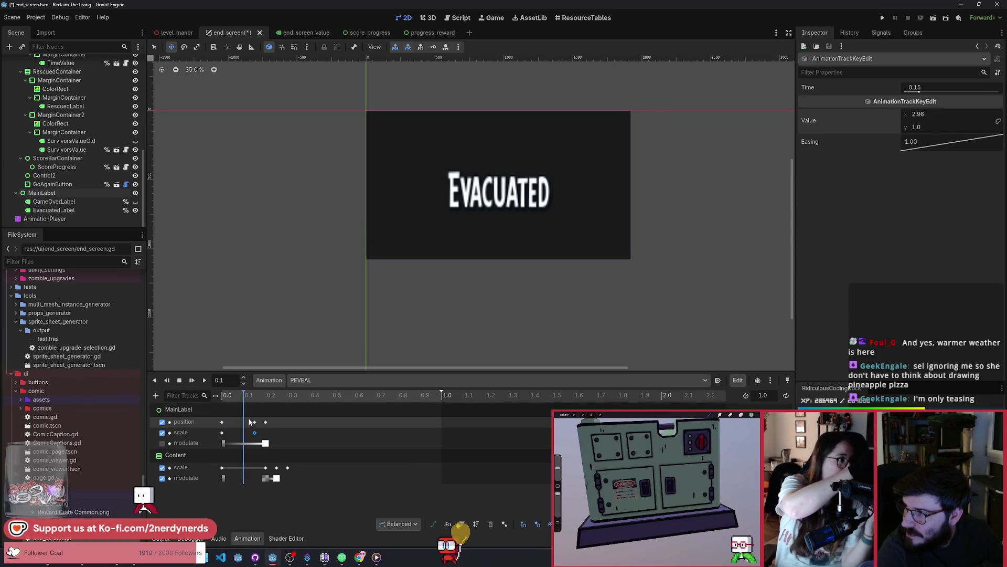
drag(250, 422, 227, 422)
click(204, 380)
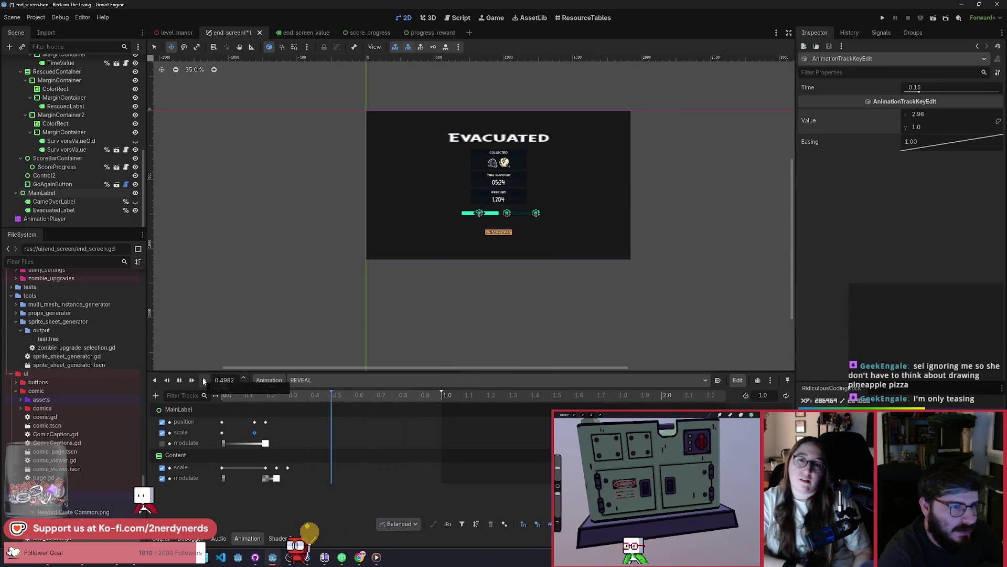
click(204, 380)
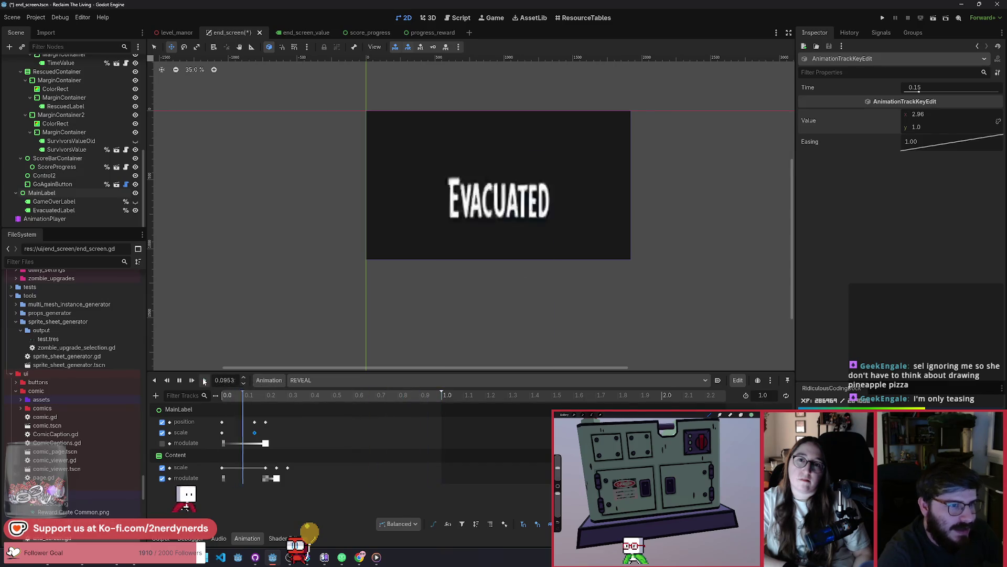
click(254, 444)
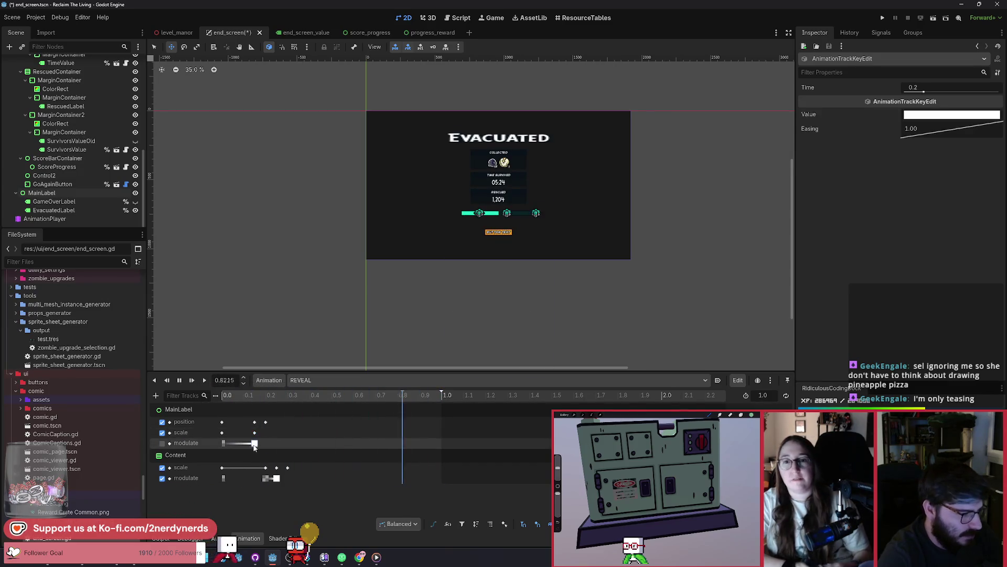
Add a 0.25 s scale key at 1.0 × 1.0 for MainLabel and play REVEAL to check it
mouse_move(231, 395)
mouse_down()
mouse_move(268, 398)
mouse_move(200, 401)
mouse_move(288, 418)
mouse_move(225, 422)
mouse_move(288, 426)
mouse_move(225, 433)
mouse_move(284, 435)
mouse_move(276, 433)
mouse_up()
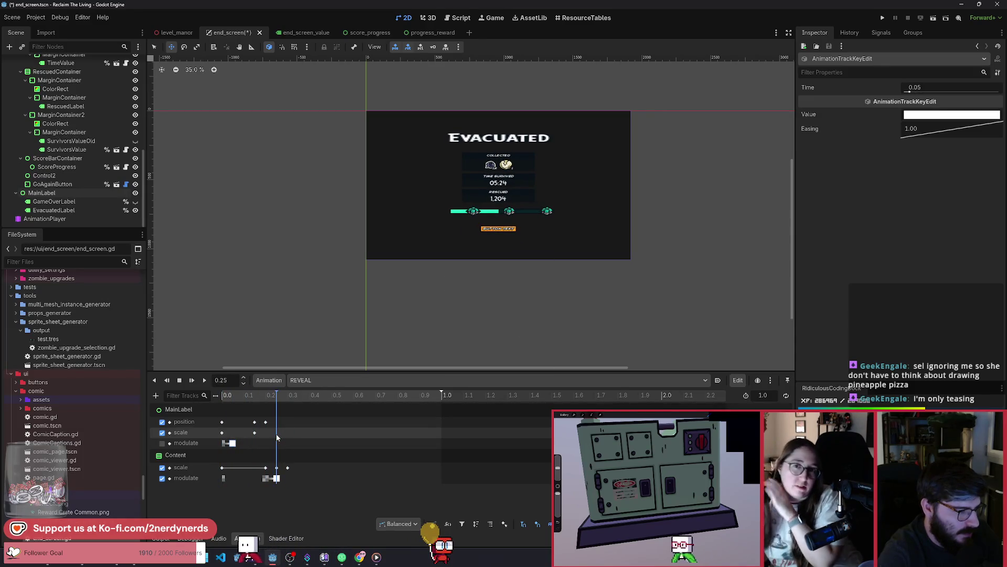
click(254, 435)
key(ctrl+d)
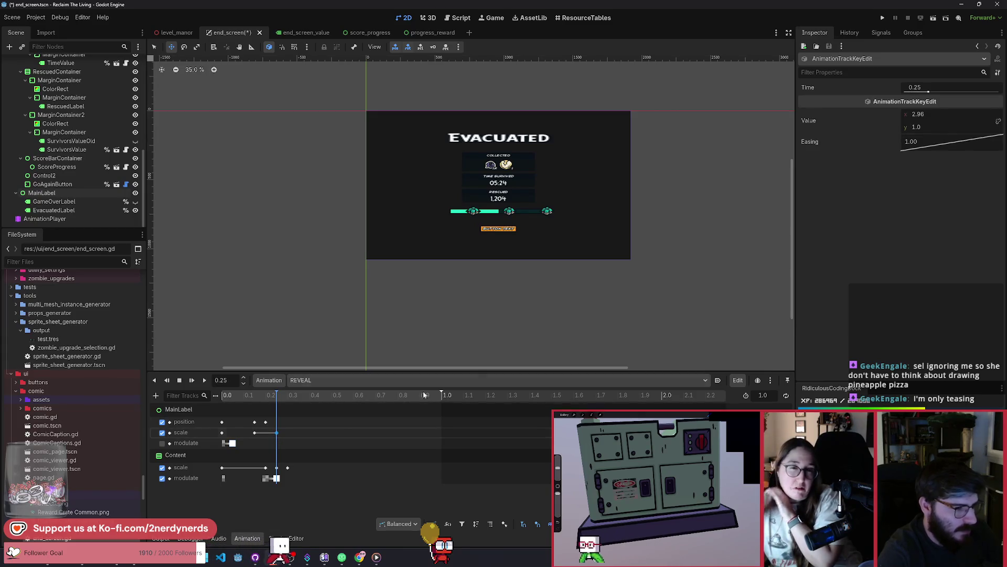
click(937, 114)
text(1)
key(Return)
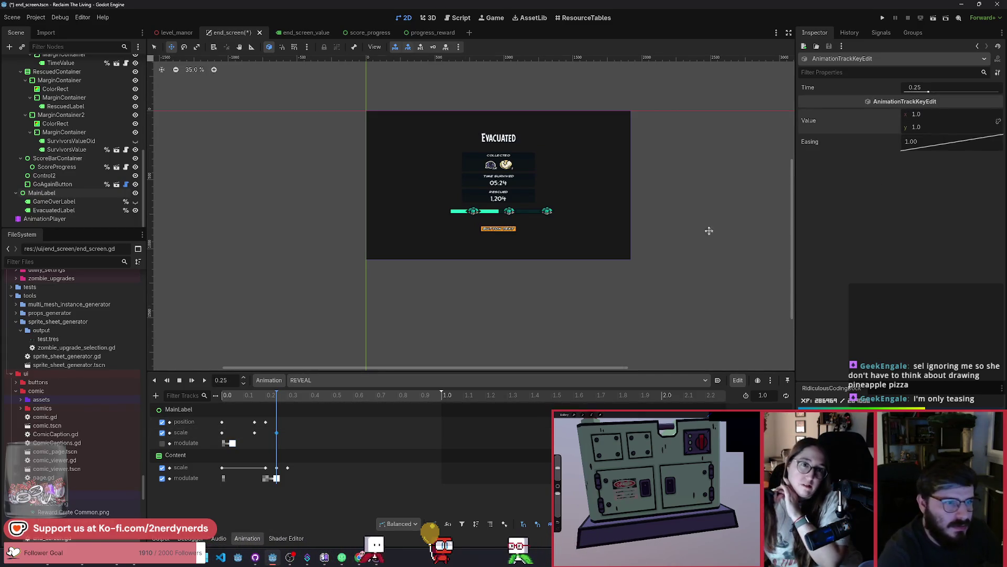
key(shift+d)
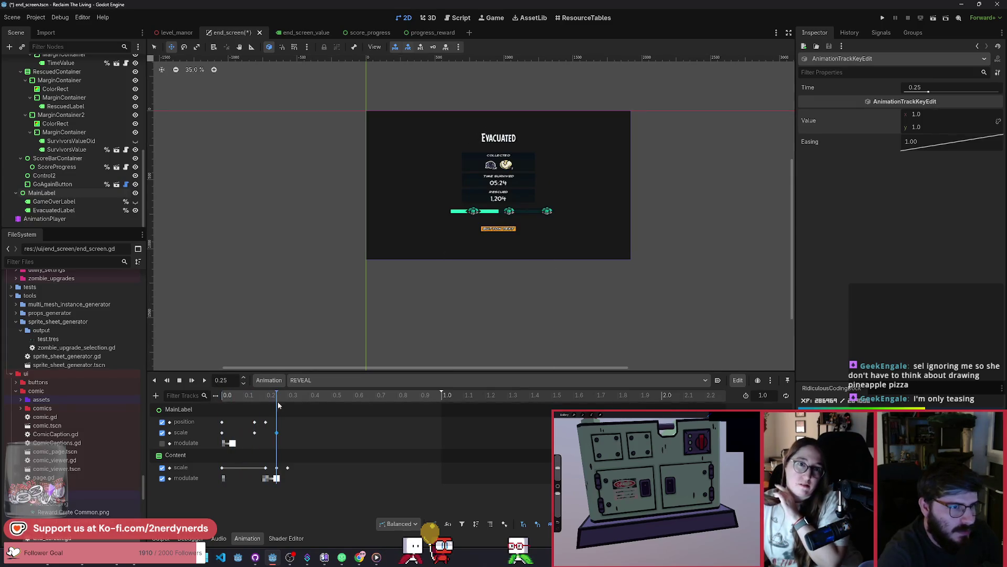
mouse_move(279, 404)
mouse_down()
mouse_move(231, 405)
mouse_move(286, 405)
mouse_move(269, 406)
mouse_up()
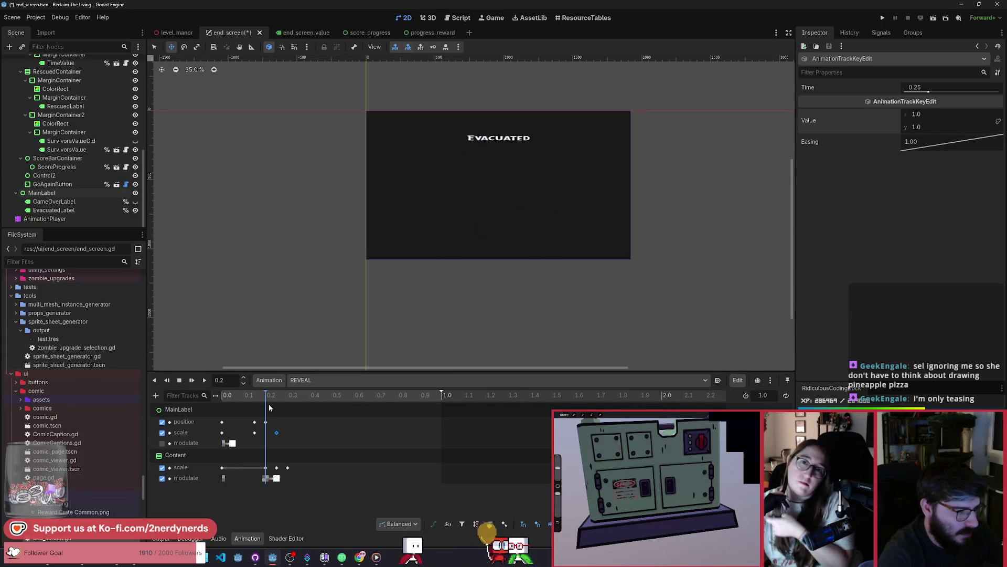
Replay the REVEAL animation several times to review the title's fade timing
click(204, 382)
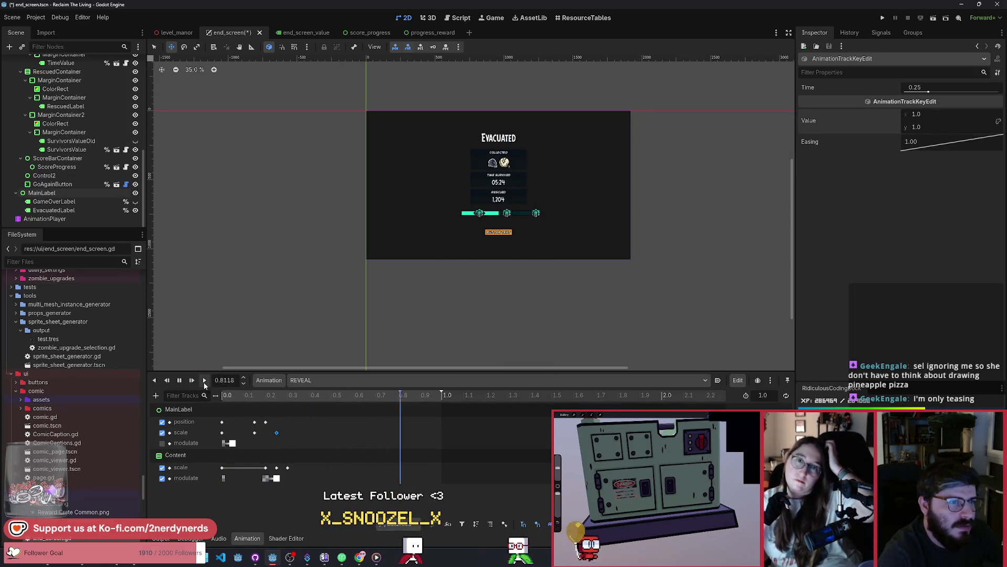
click(204, 382)
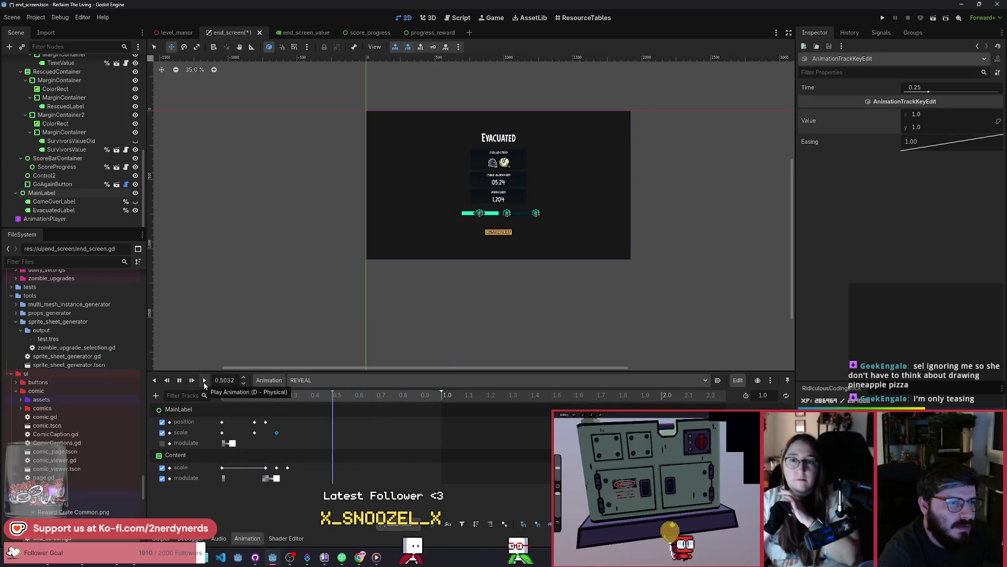
click(204, 381)
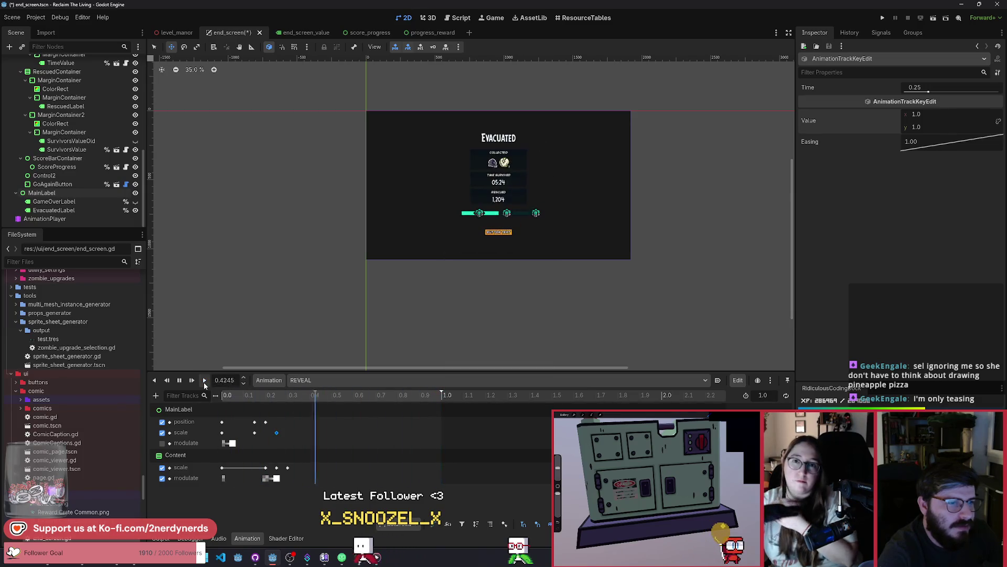
scroll(528, 153, up, 3)
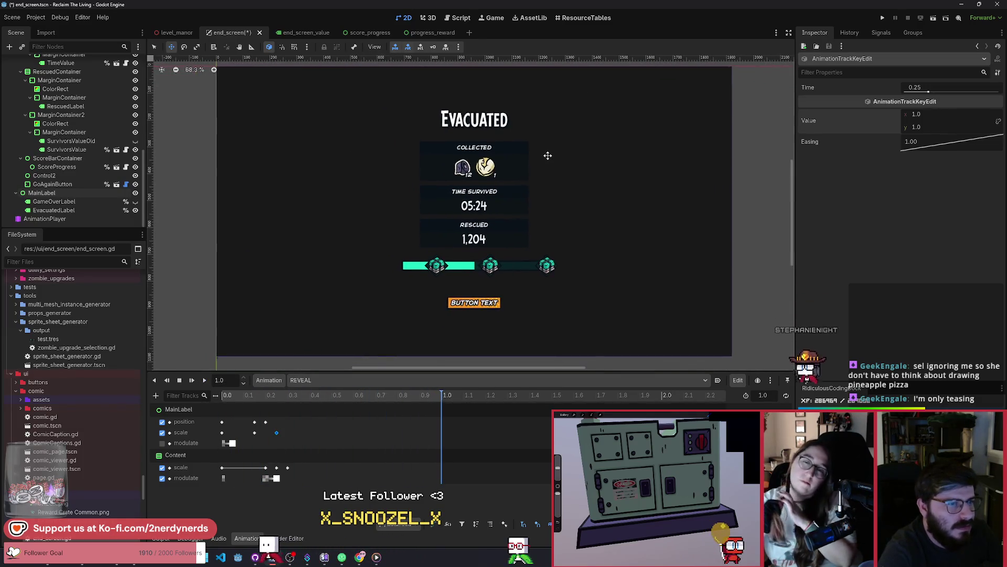
click(204, 381)
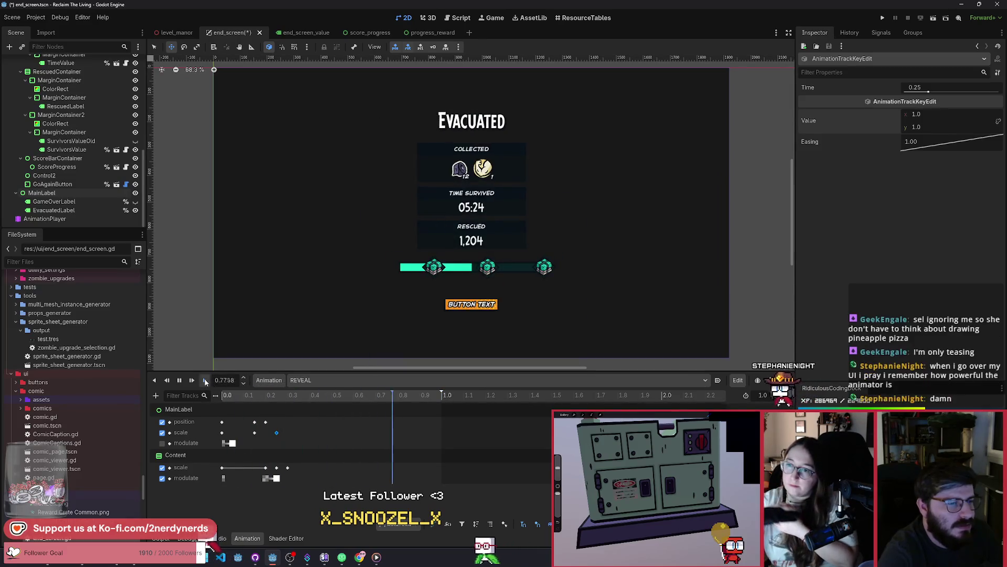
click(204, 381)
click(204, 381)
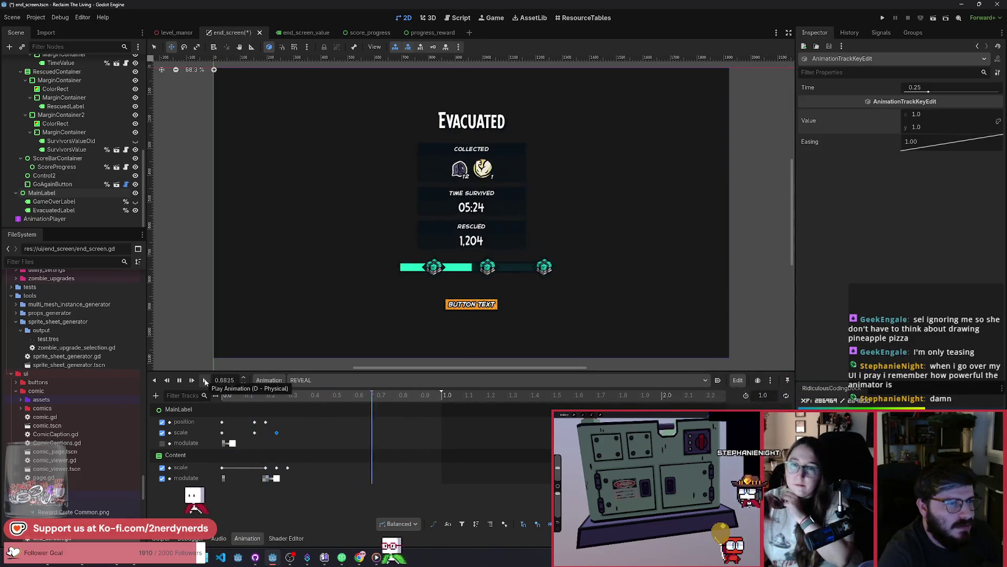
click(205, 381)
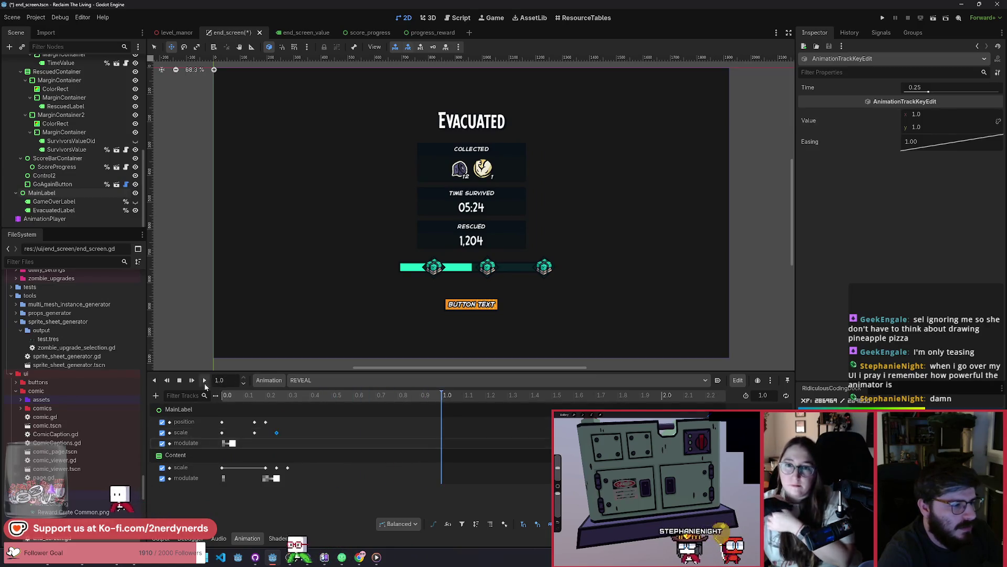
Move MainLabel's first fade key from 0.05 s to 0.1 s and replay REVEAL
click(243, 443)
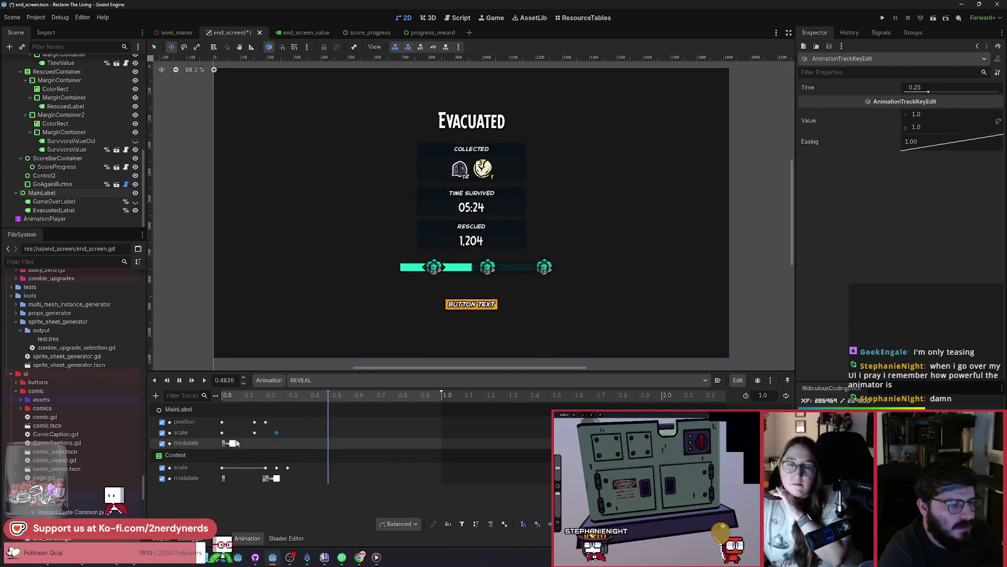
drag(244, 444, 248, 447)
click(205, 380)
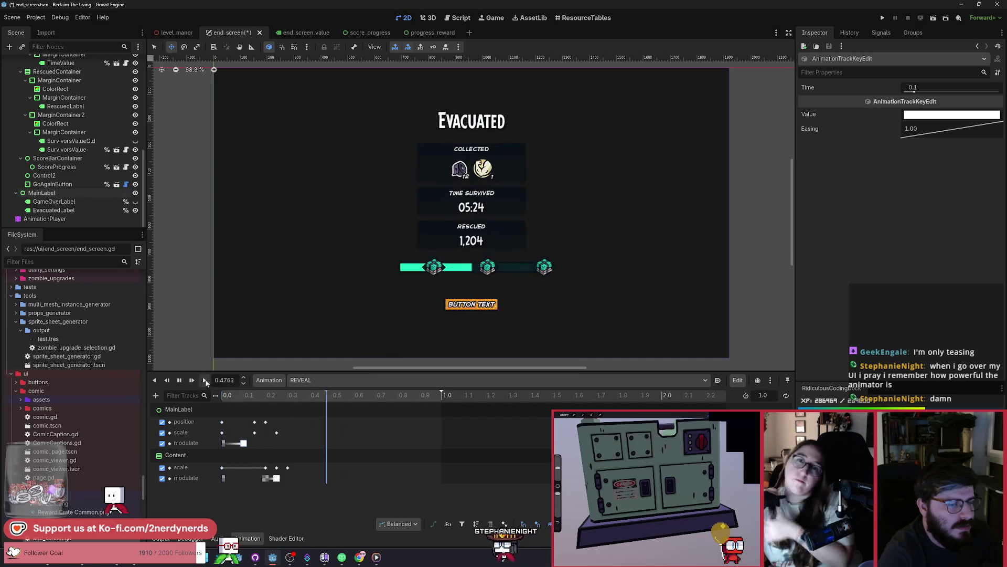
click(205, 381)
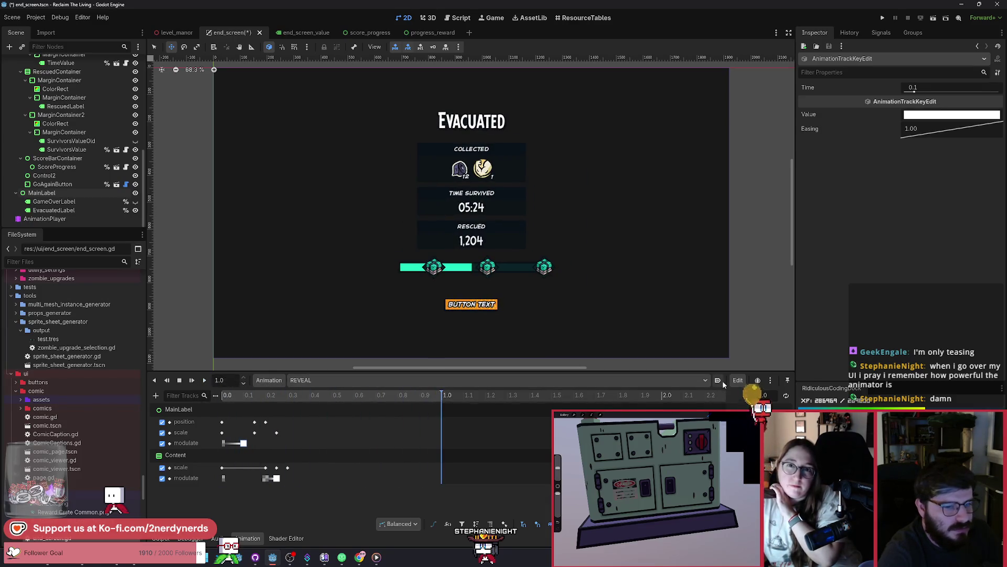
Save end_screen, replay REVEAL about ten times, and save the scene again
key(ctrl+s)
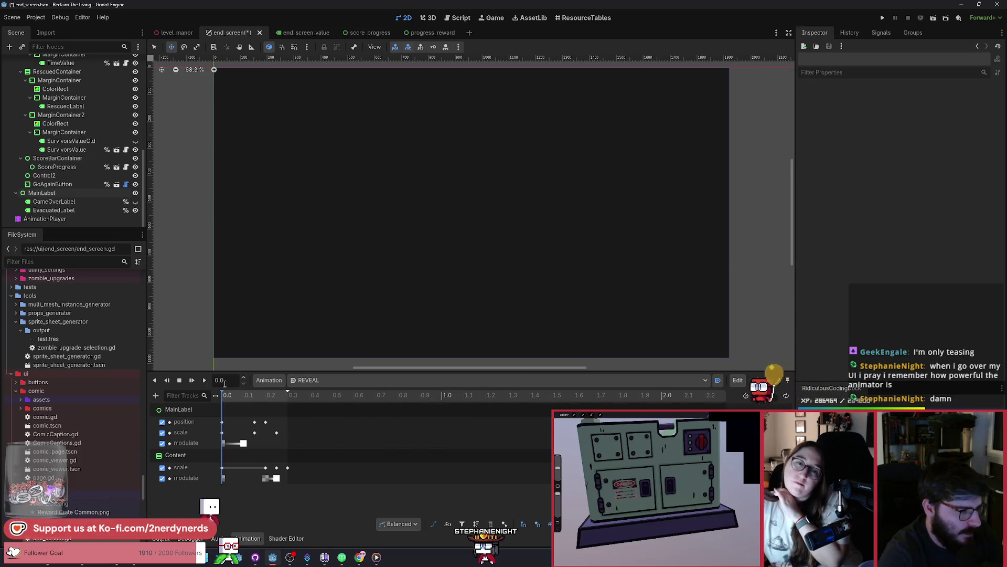
click(206, 380)
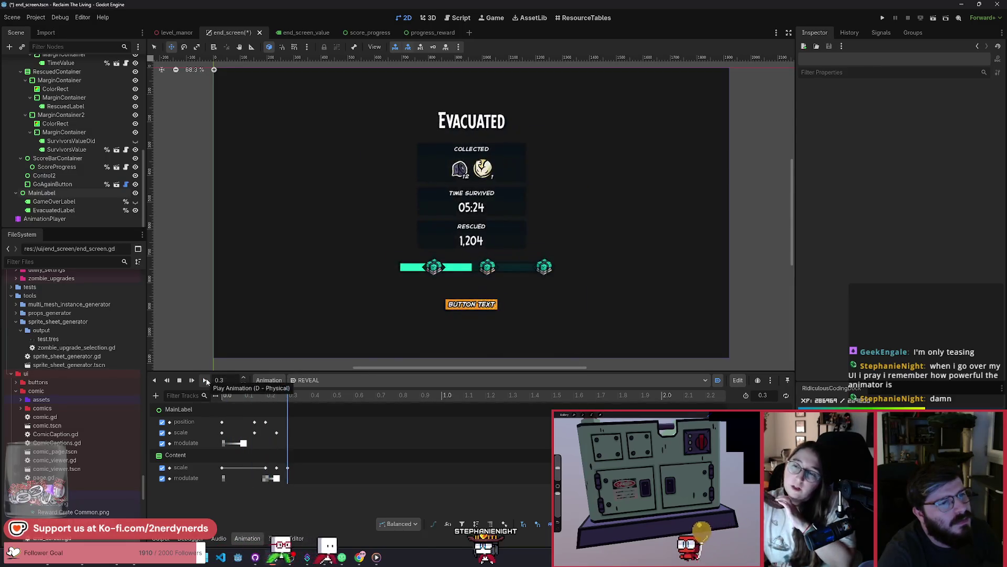
click(206, 380)
click(206, 380)
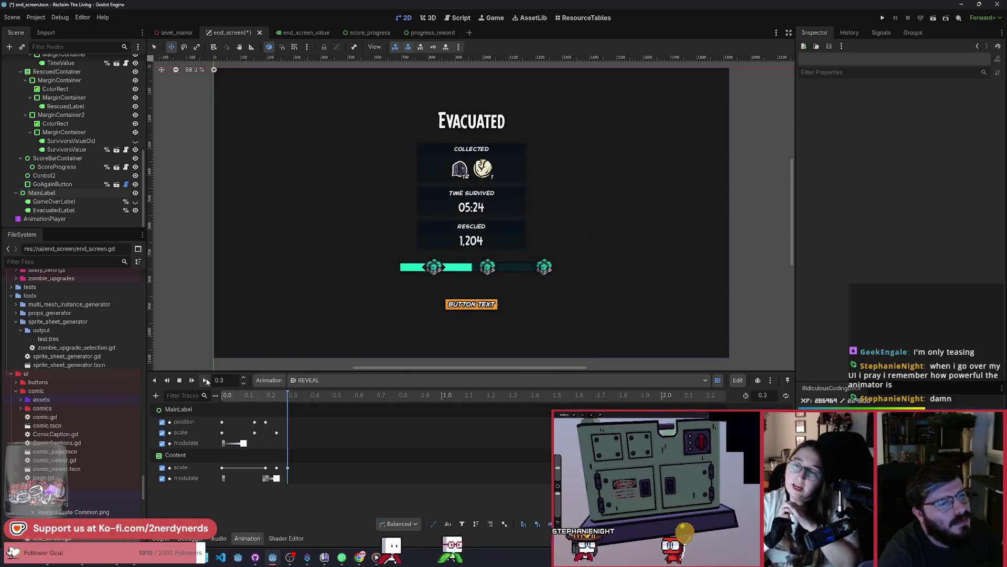
click(205, 380)
click(205, 380)
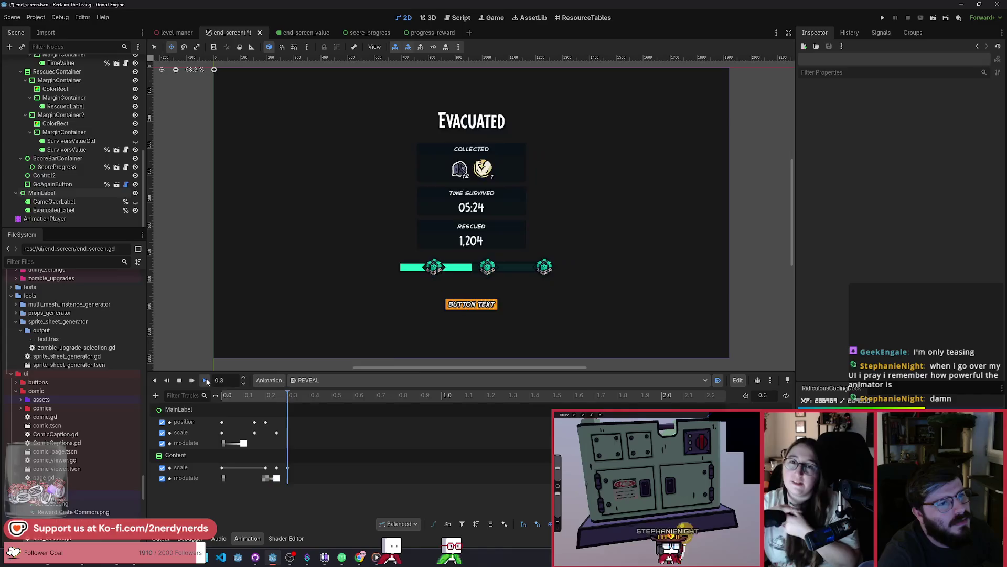
click(206, 380)
click(205, 380)
click(205, 379)
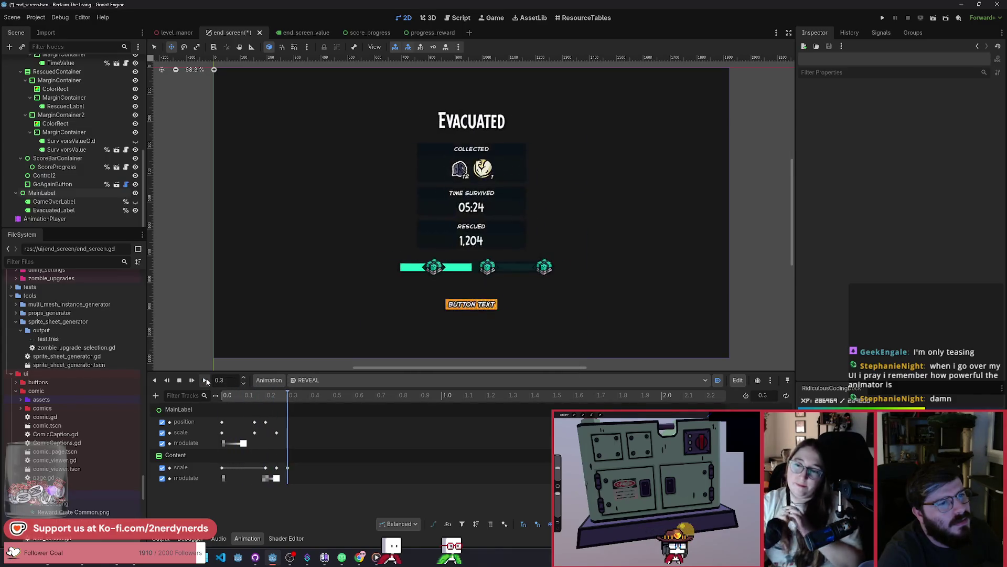
click(206, 379)
click(206, 380)
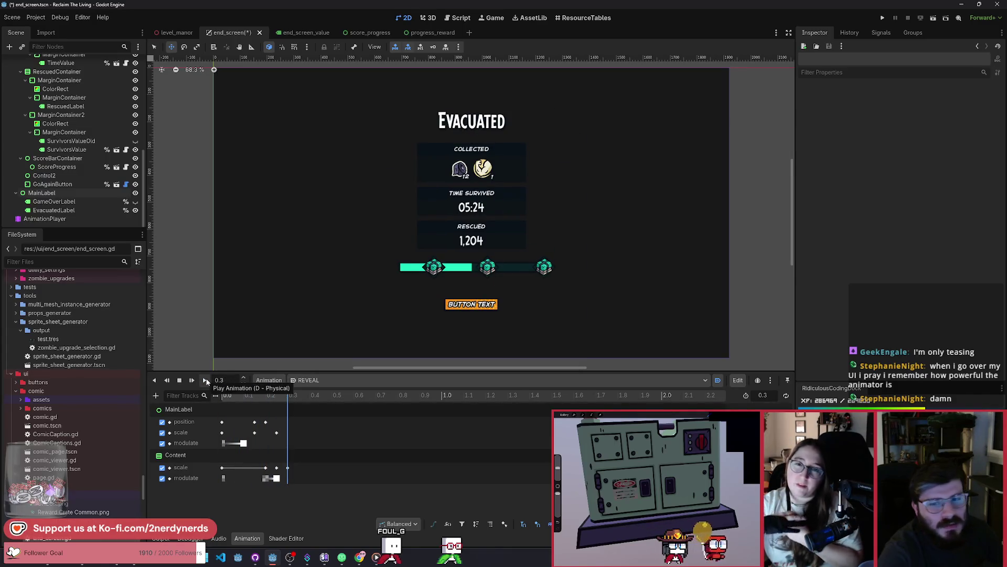
key(ctrl+s)
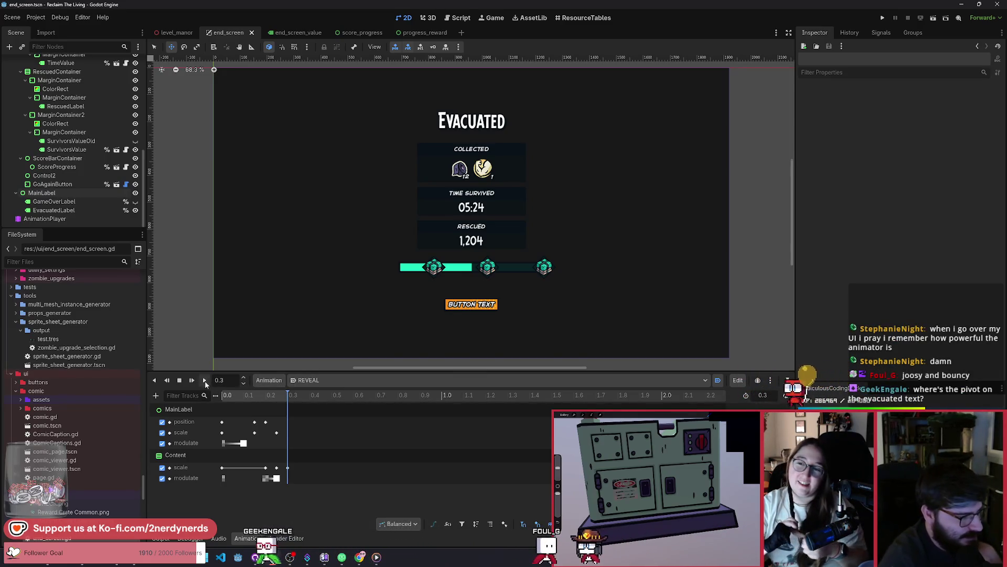
Zoom into the 0.3 s REVEAL timeline, enlarge the bottom panel, and replay the animation
ctrl+scroll(381, 447, up, 3)
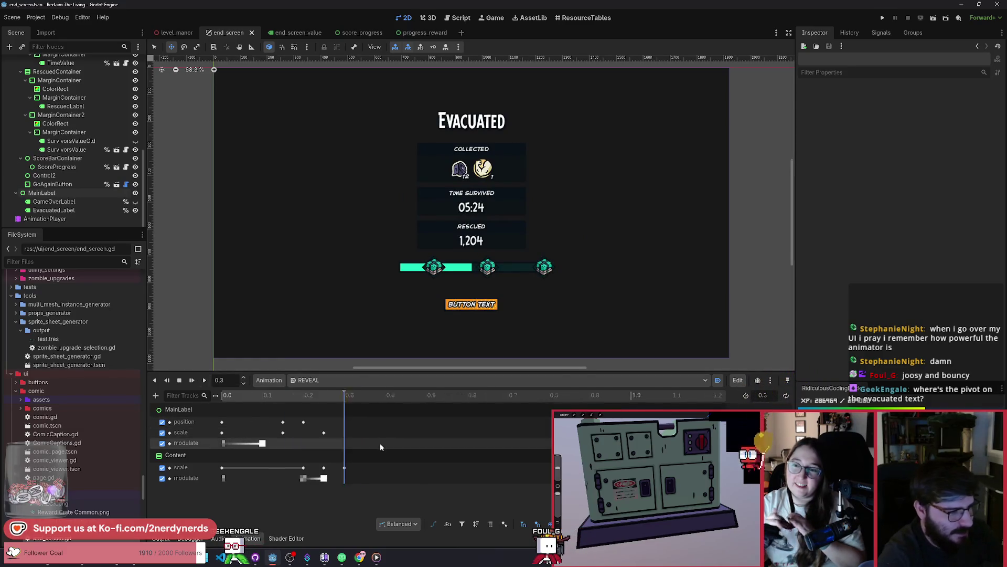
ctrl+scroll(381, 446, up, 3)
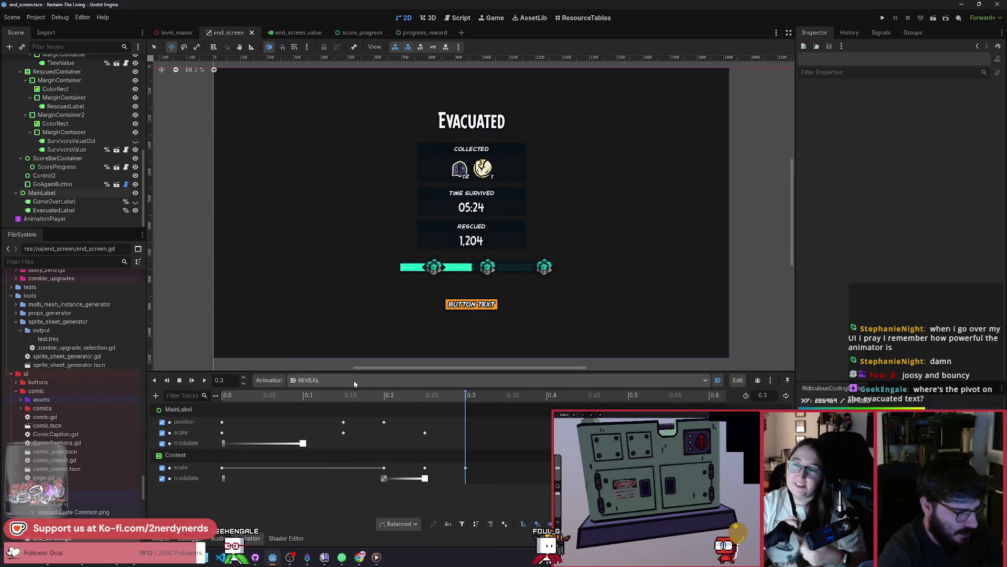
drag(354, 371, 355, 365)
scroll(407, 294, down, 1)
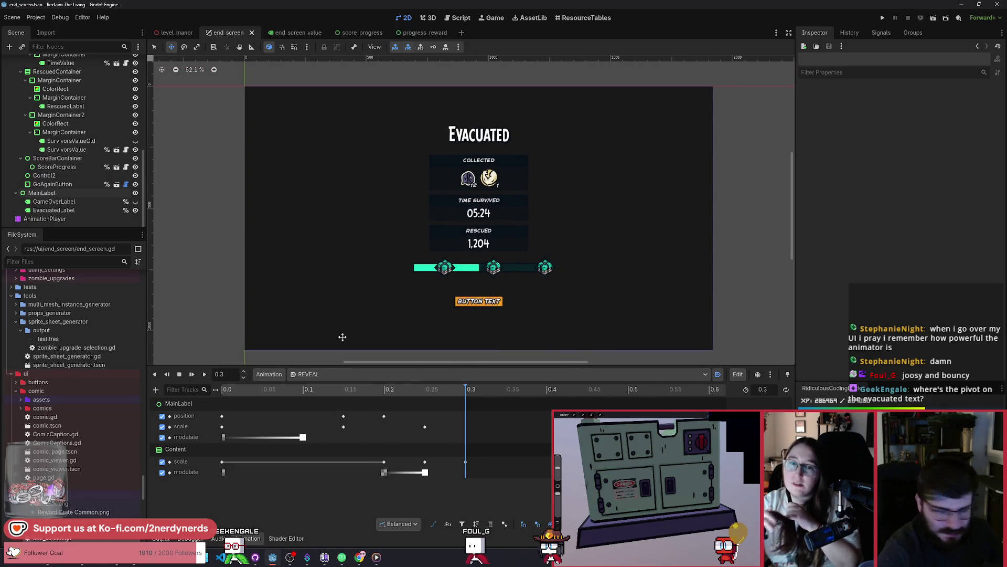
click(205, 375)
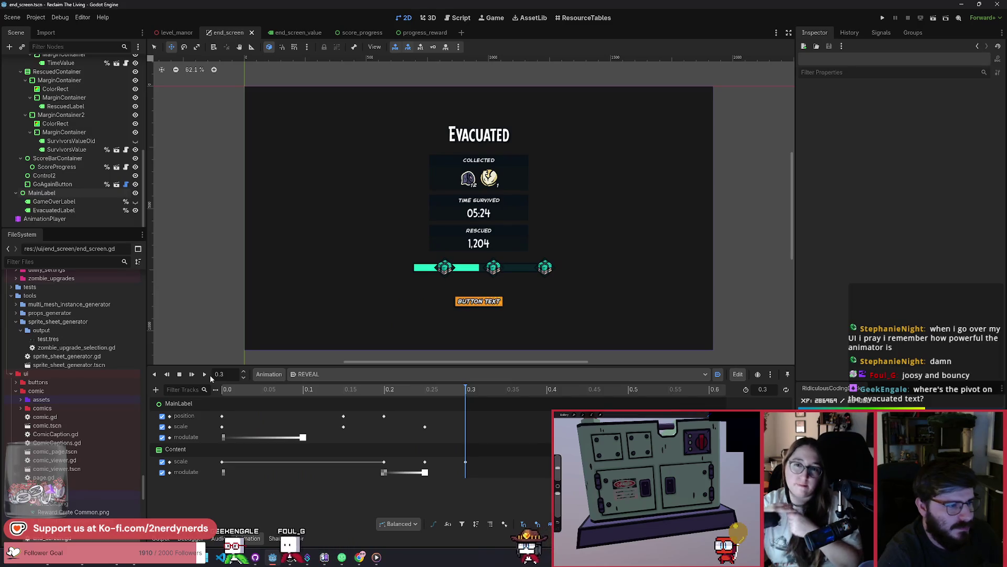
click(206, 374)
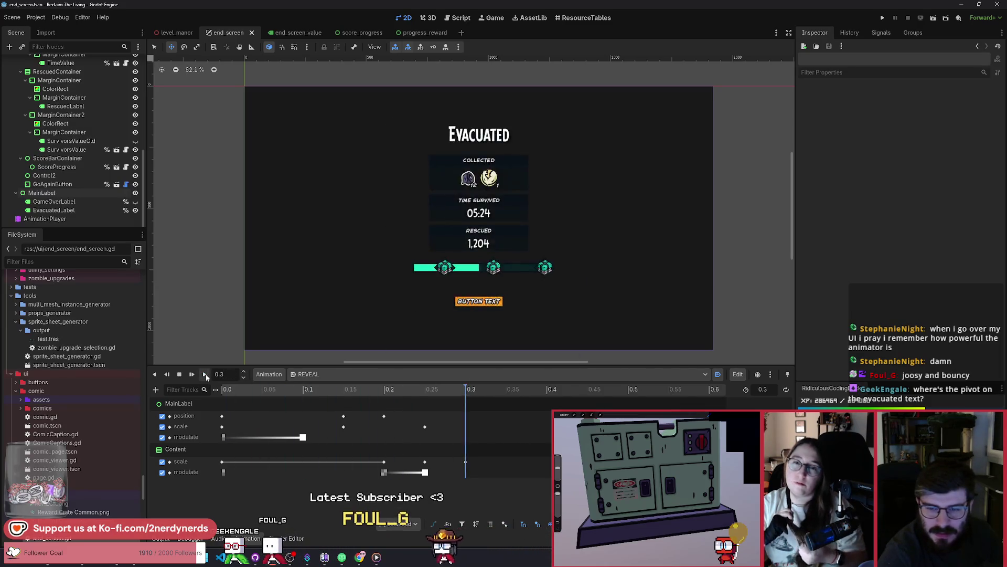
click(206, 374)
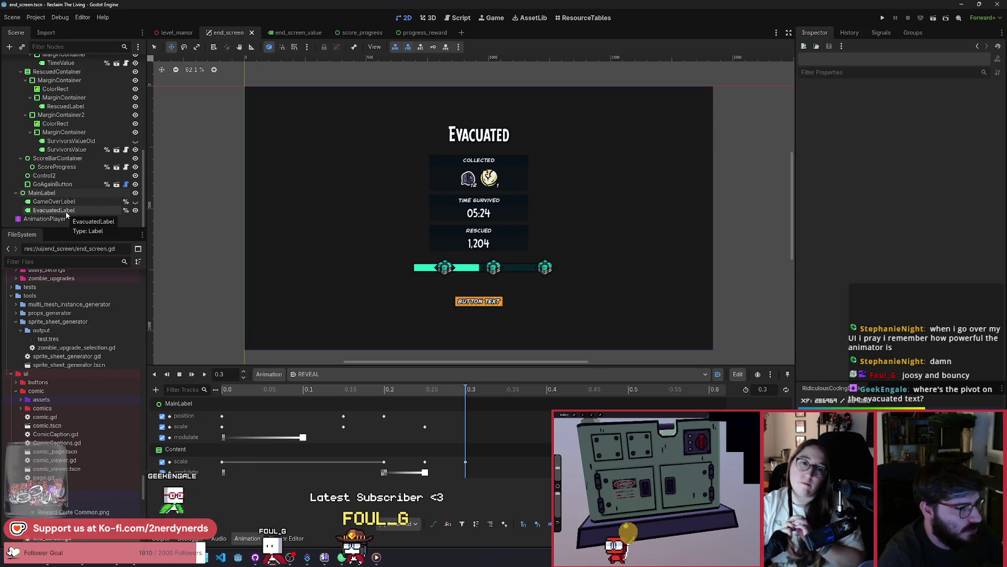
click(66, 194)
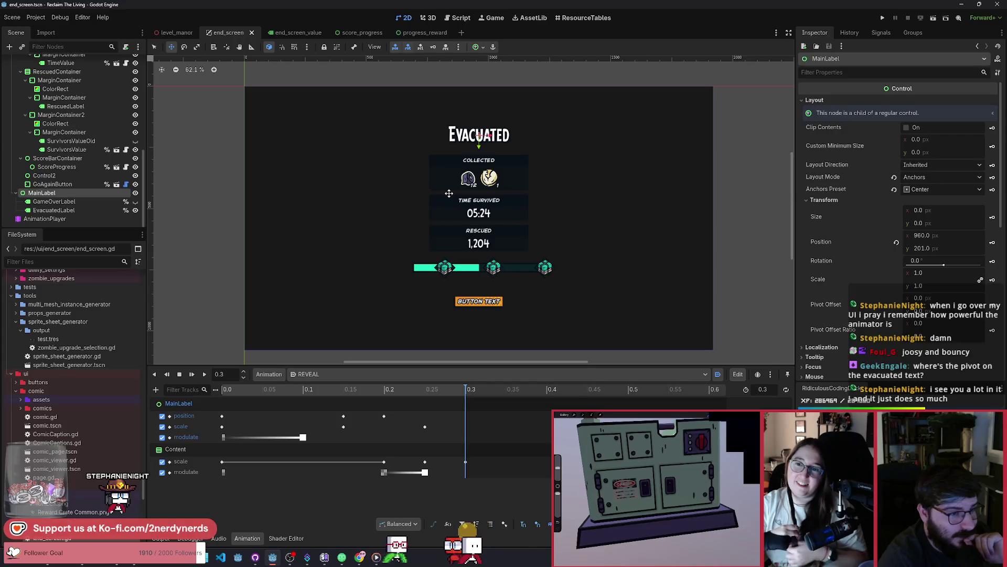
Scrub and replay REVEAL, then place the playhead at 0.2 s
mouse_move(465, 389)
mouse_down()
mouse_move(226, 394)
mouse_move(406, 411)
mouse_up()
click(204, 374)
click(204, 374)
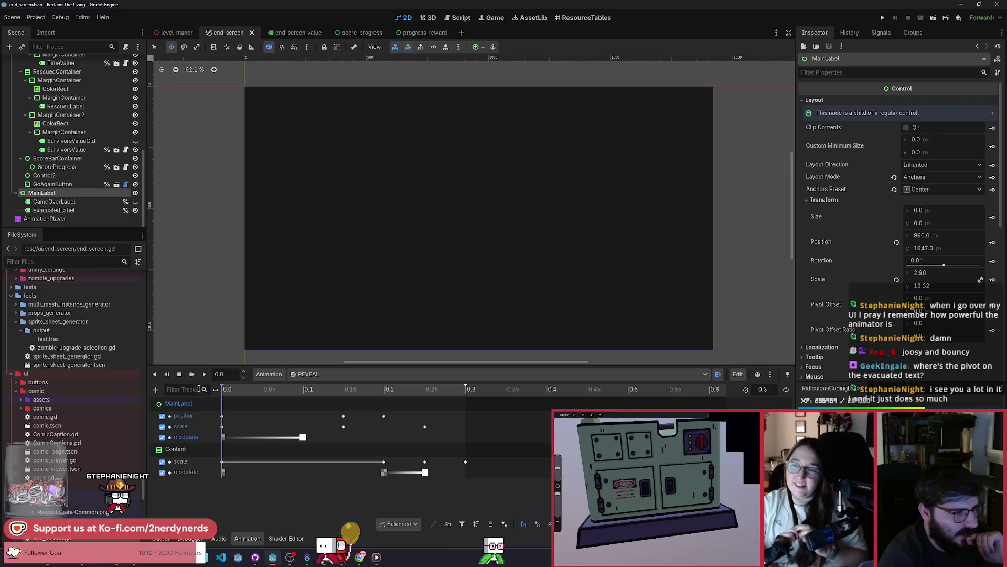
click(205, 374)
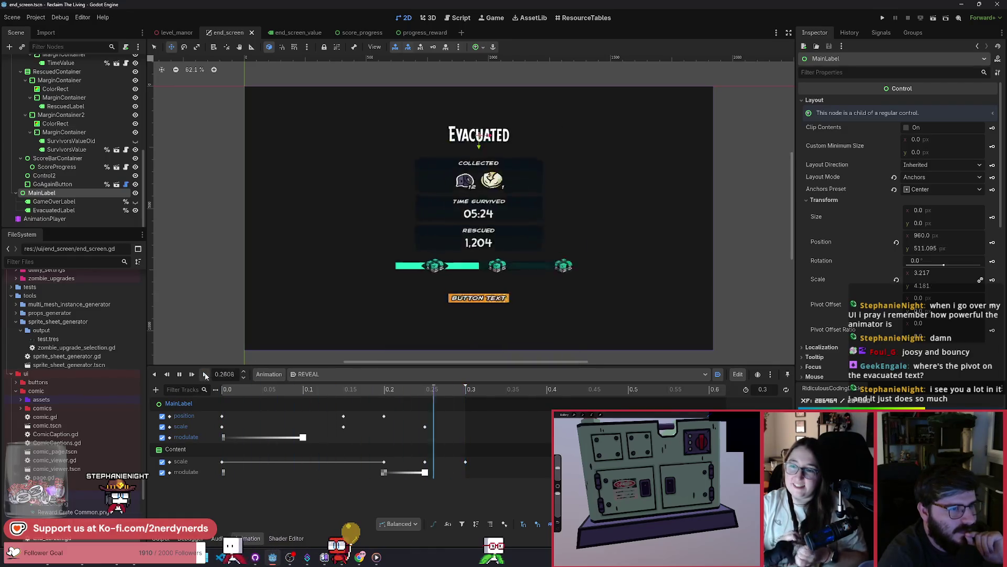
click(205, 374)
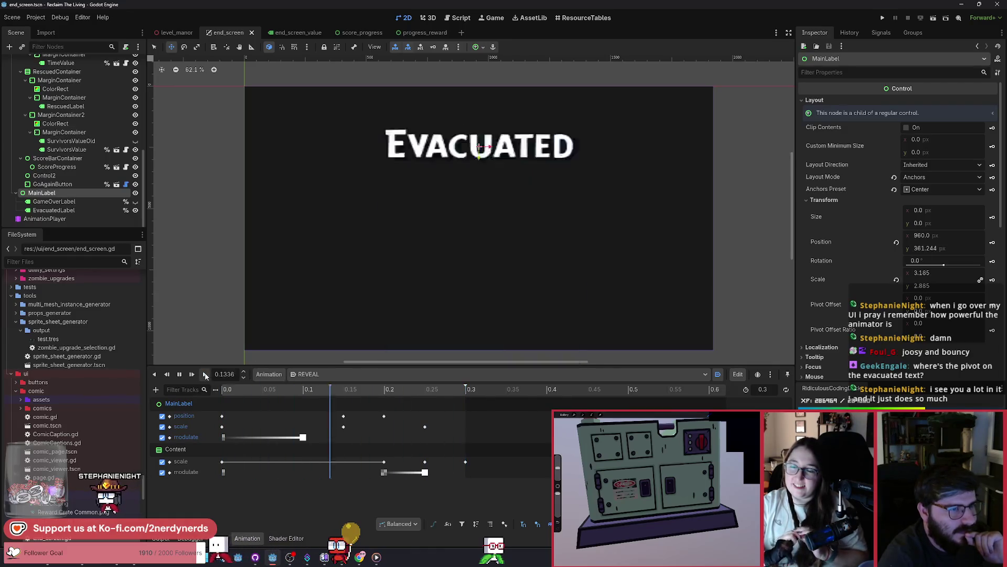
mouse_move(421, 395)
mouse_down()
mouse_move(346, 395)
mouse_move(441, 396)
mouse_move(357, 397)
mouse_move(421, 402)
mouse_move(390, 404)
mouse_up()
click(425, 407)
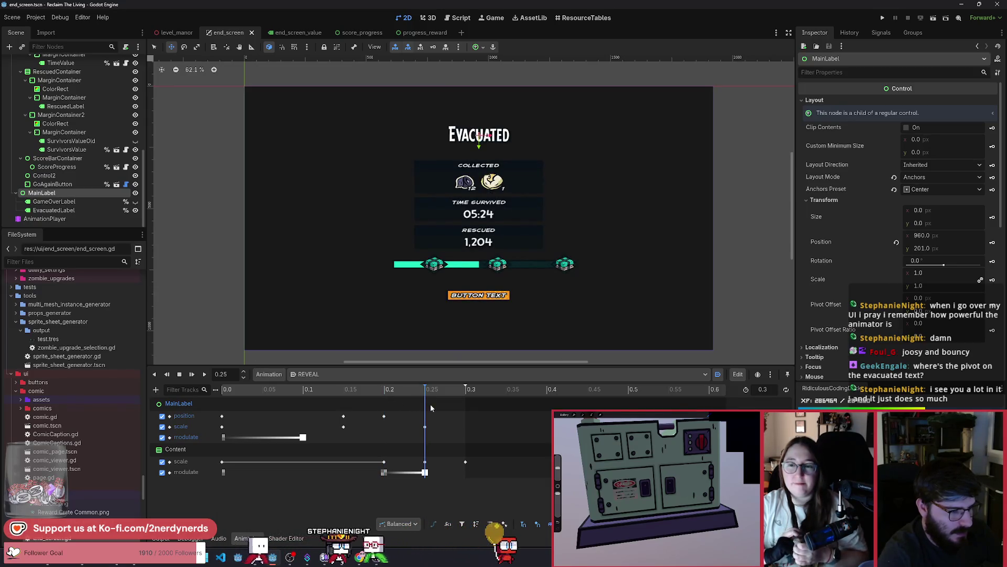
click(383, 391)
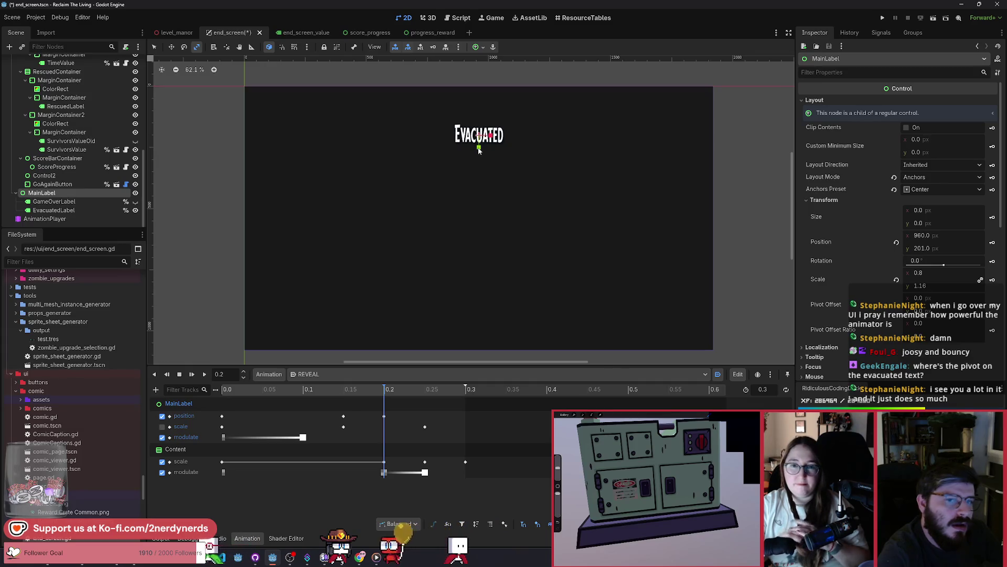
Key MainLabel's squashed 0.8 × 1.16 scale at 0.2 s, replay the bounce, and save
click(980, 279)
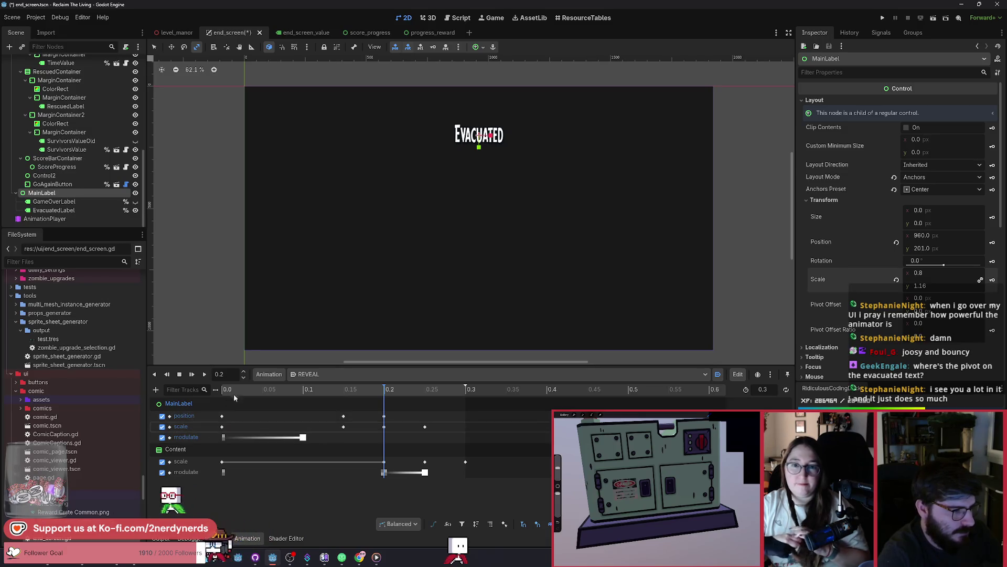
click(204, 376)
click(203, 375)
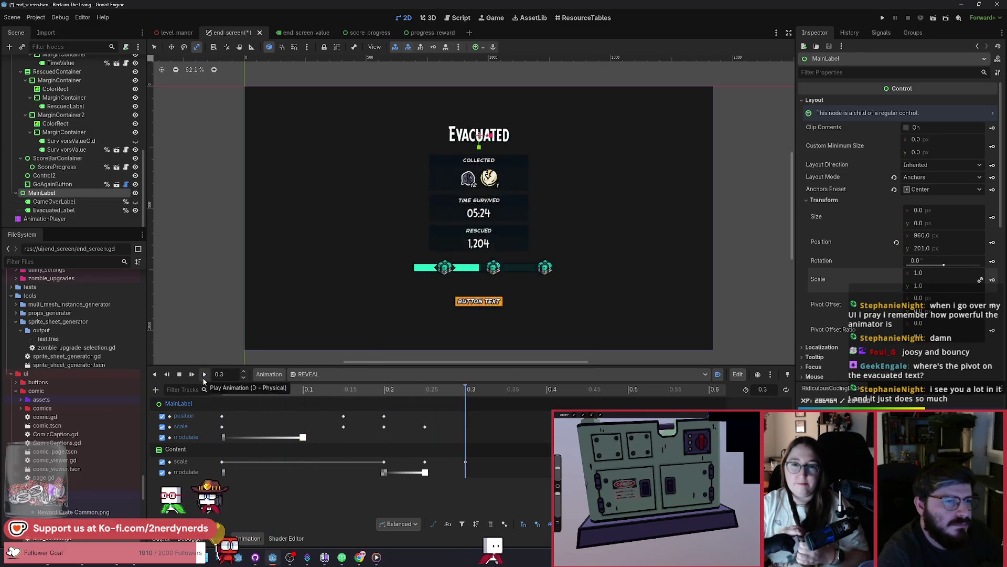
click(203, 376)
click(203, 375)
click(204, 376)
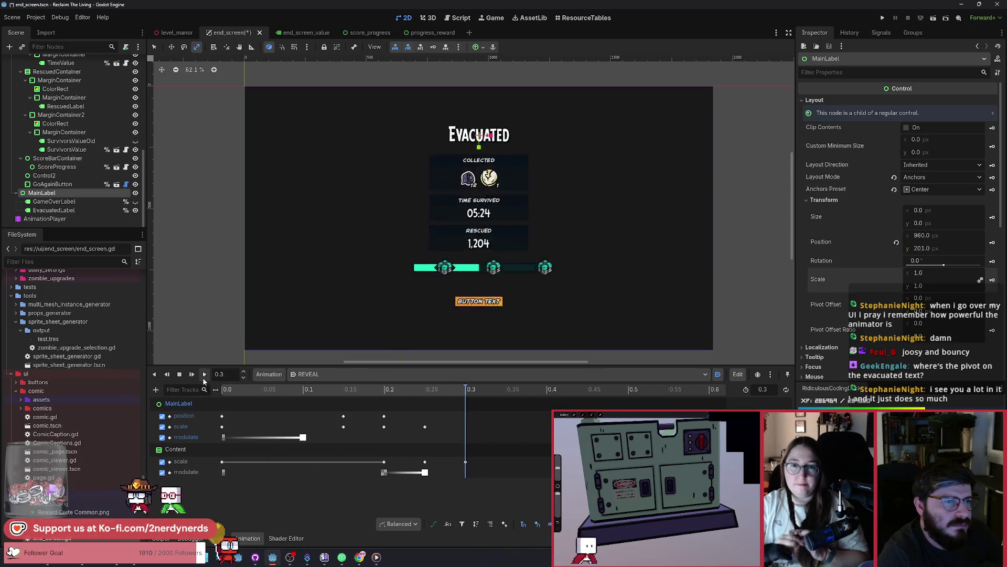
click(204, 376)
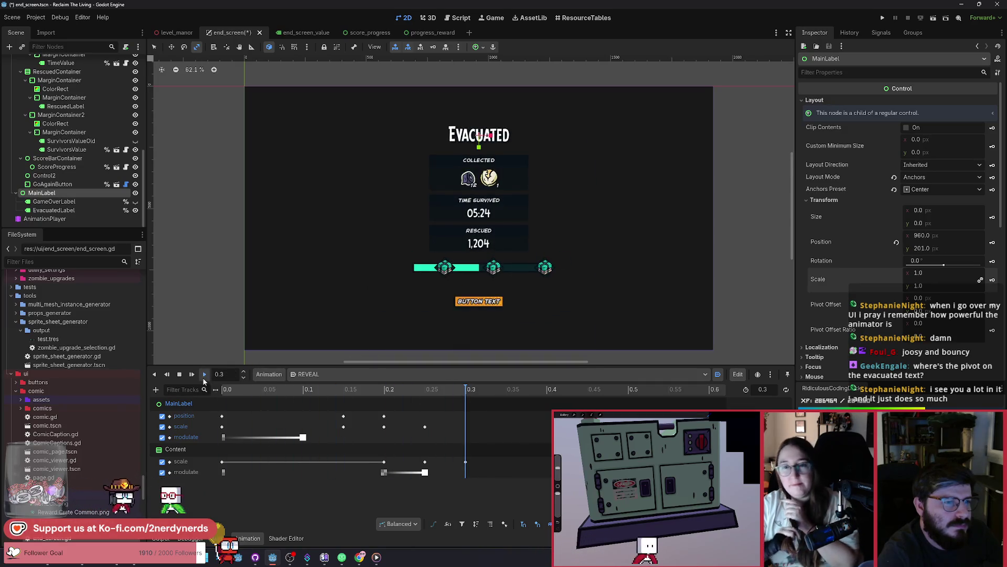
click(204, 376)
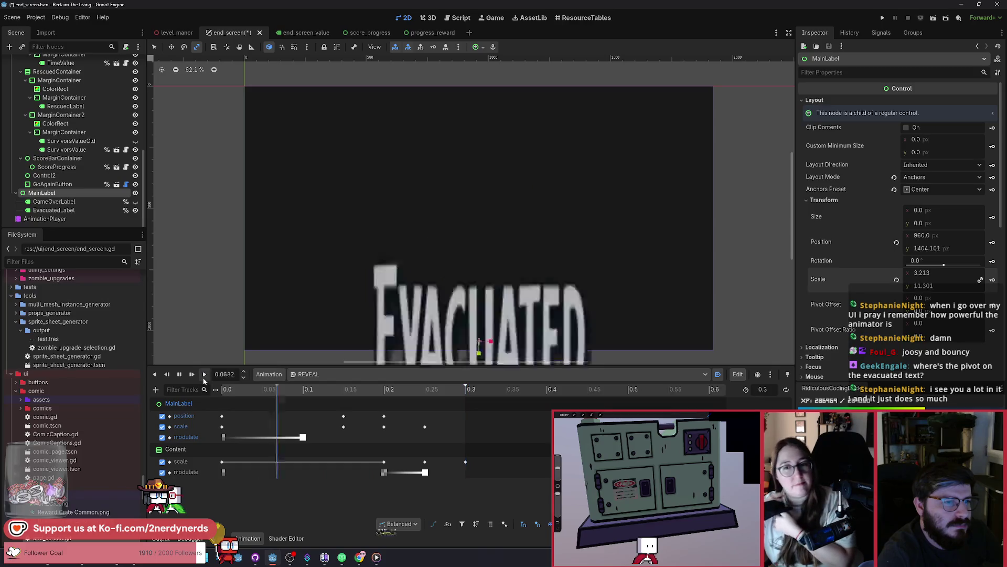
click(204, 376)
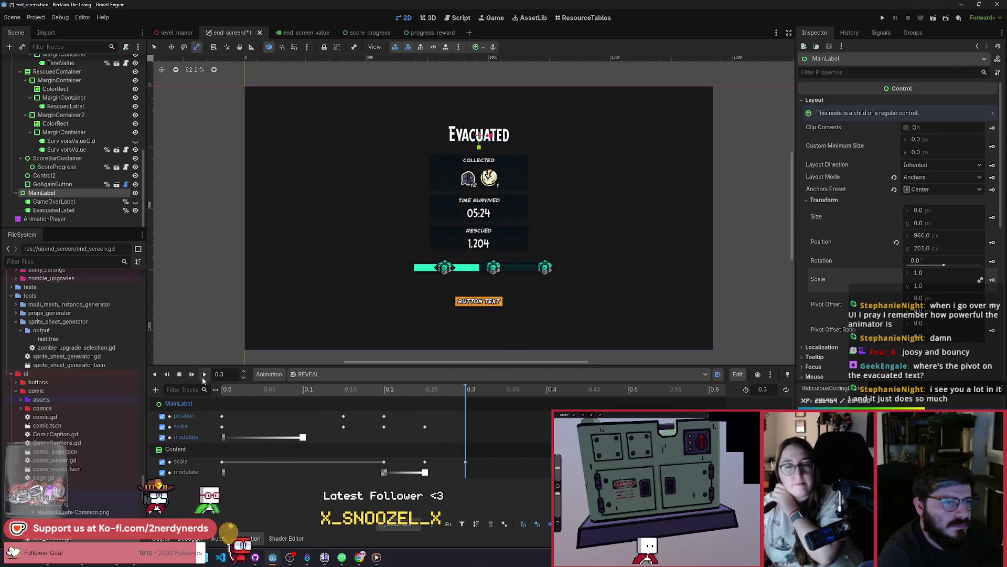
click(203, 376)
click(204, 376)
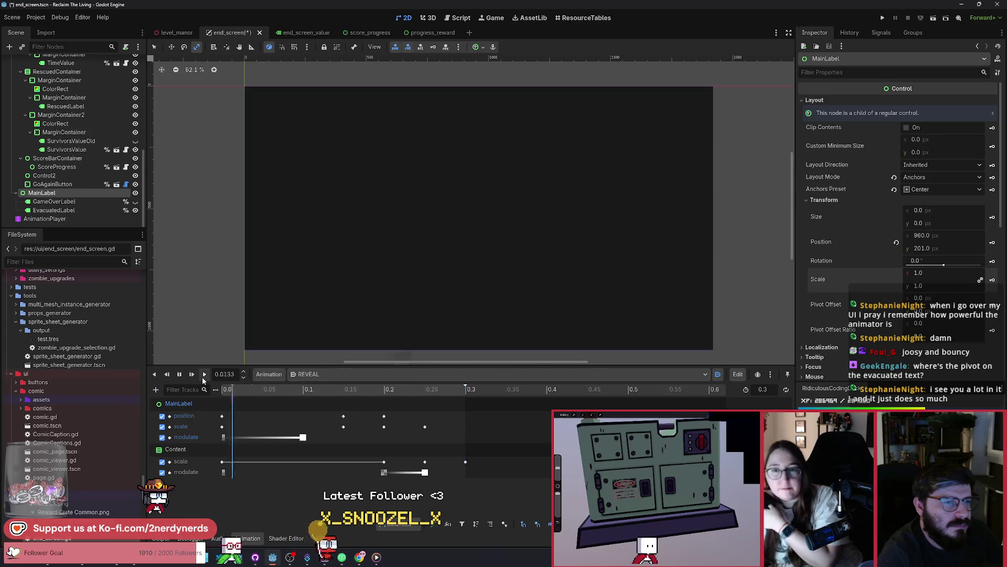
key(ctrl+s)
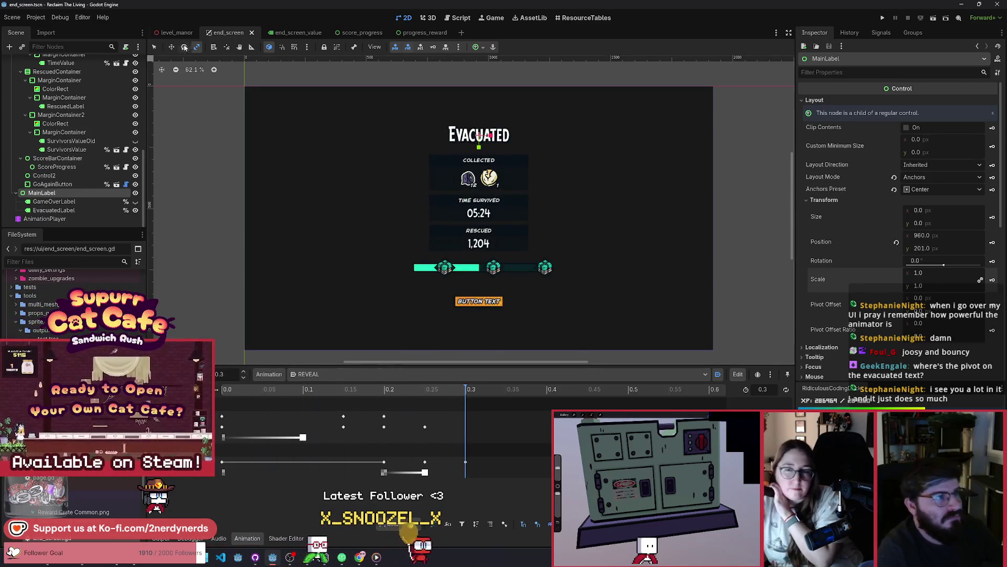
Launch the game, end the run from the F1 debug panel to view the Evacuated screen, then relaunch
click(934, 20)
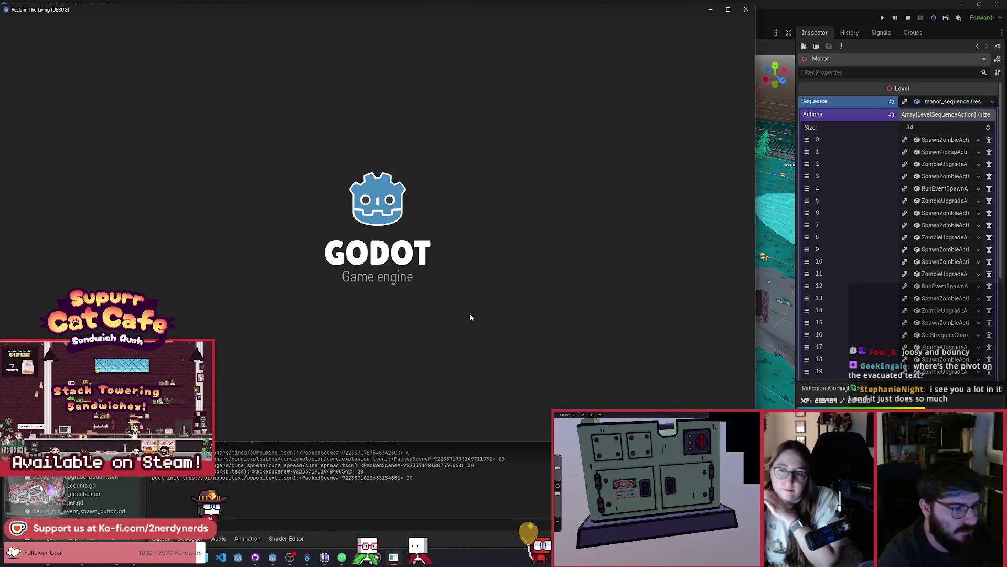
key(Return)
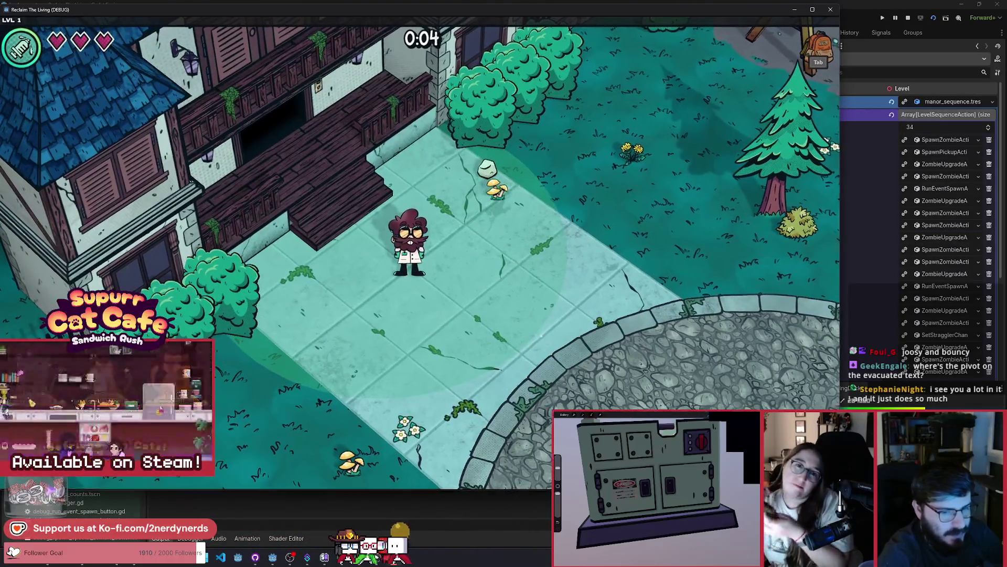
key(F1)
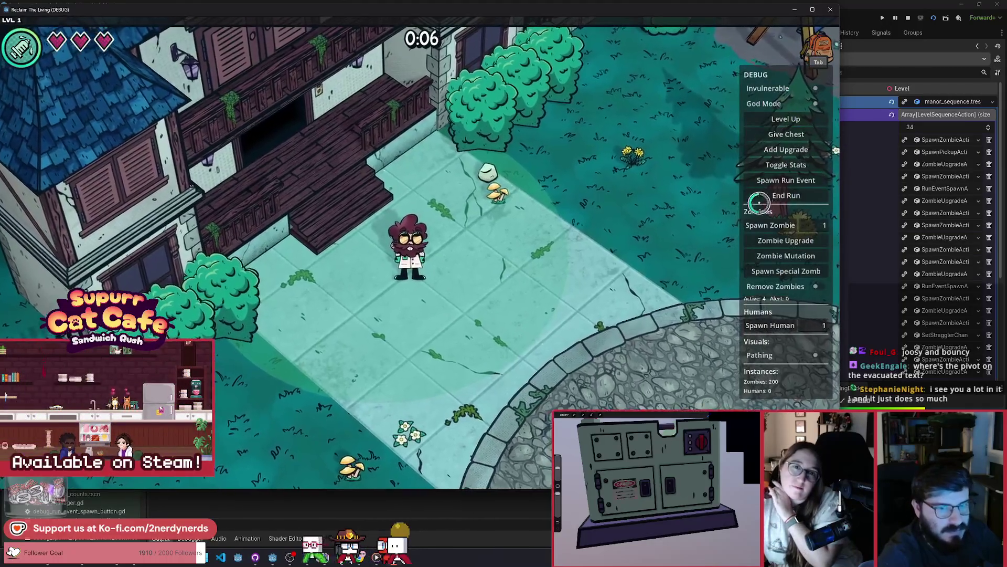
click(772, 196)
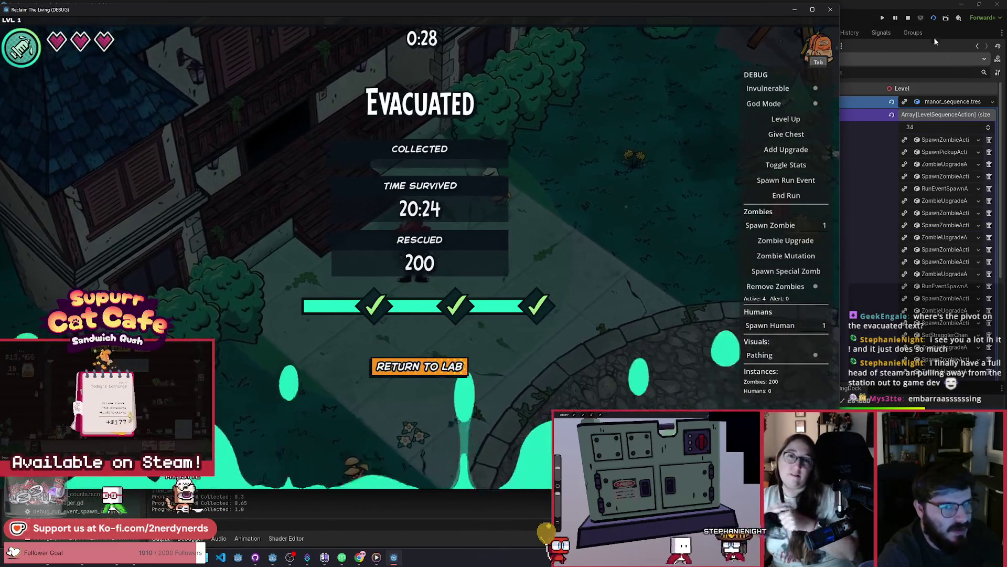
click(933, 17)
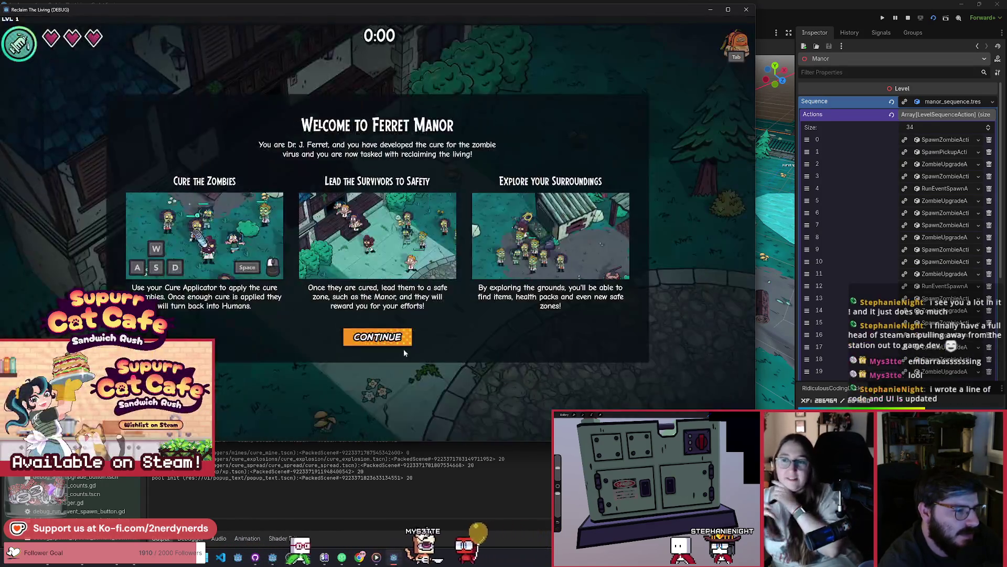
End the run from the debug panel, relaunch, and end a second run at the Evacuated screen
click(402, 341)
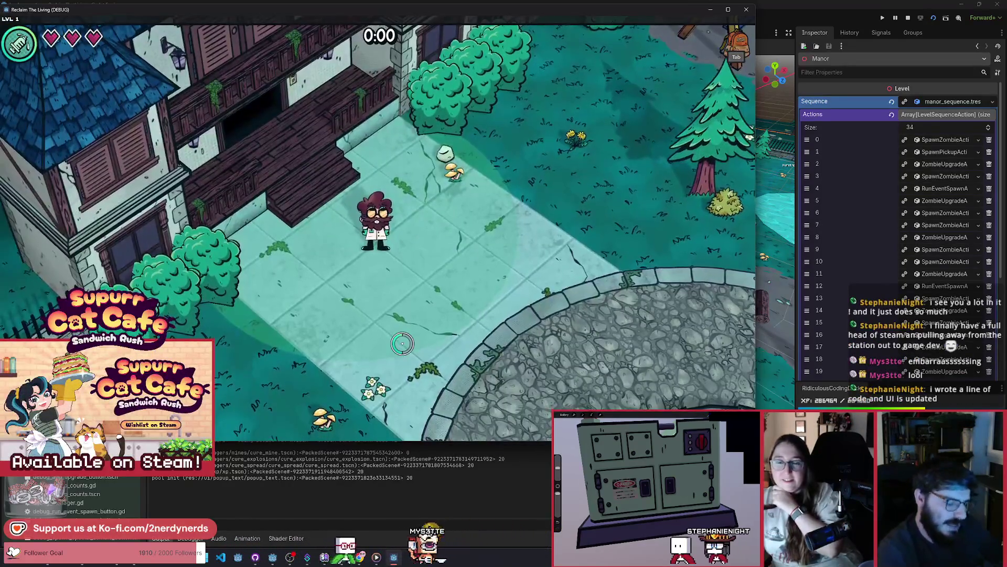
key(F1)
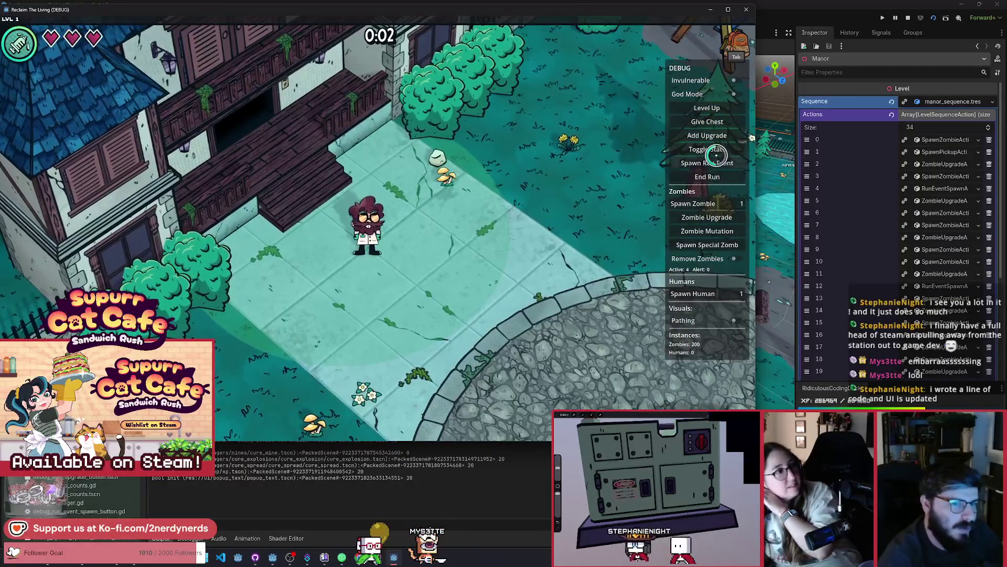
click(708, 176)
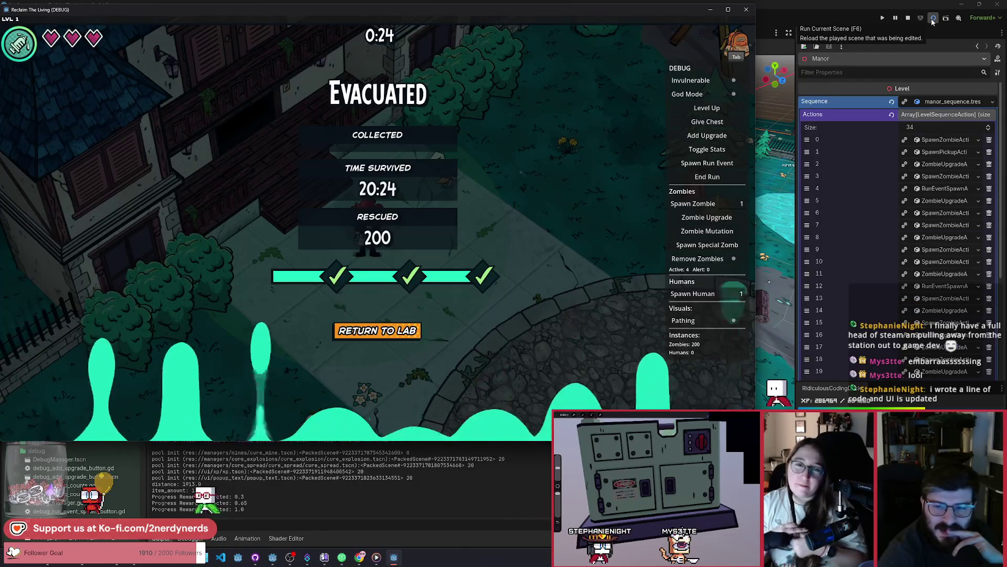
click(932, 19)
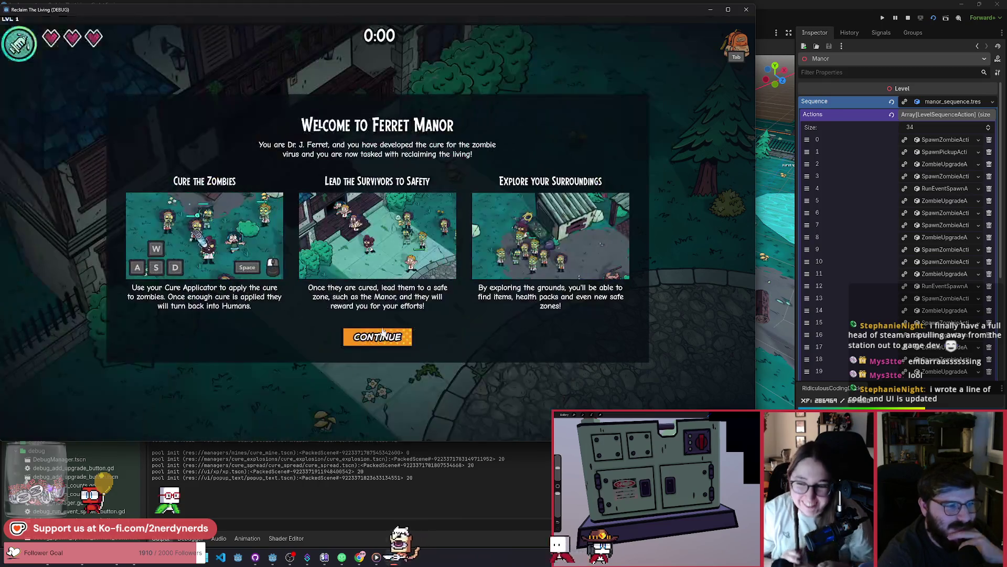
click(377, 338)
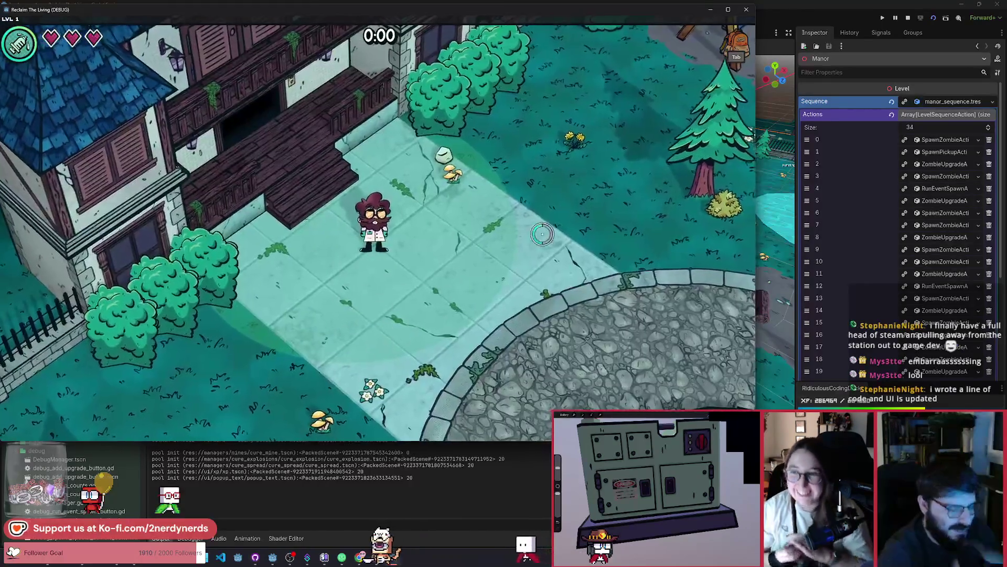
key(F1)
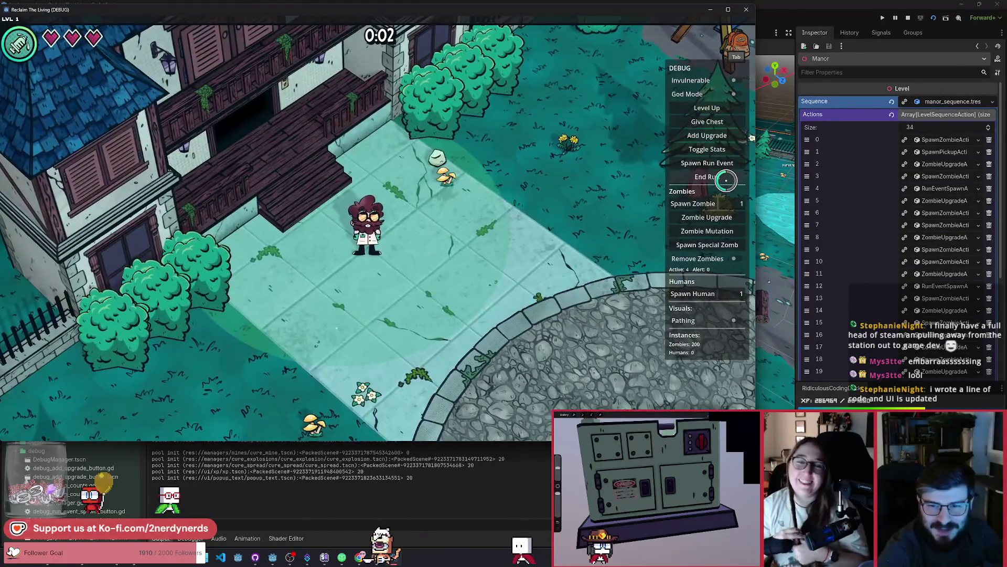
click(697, 180)
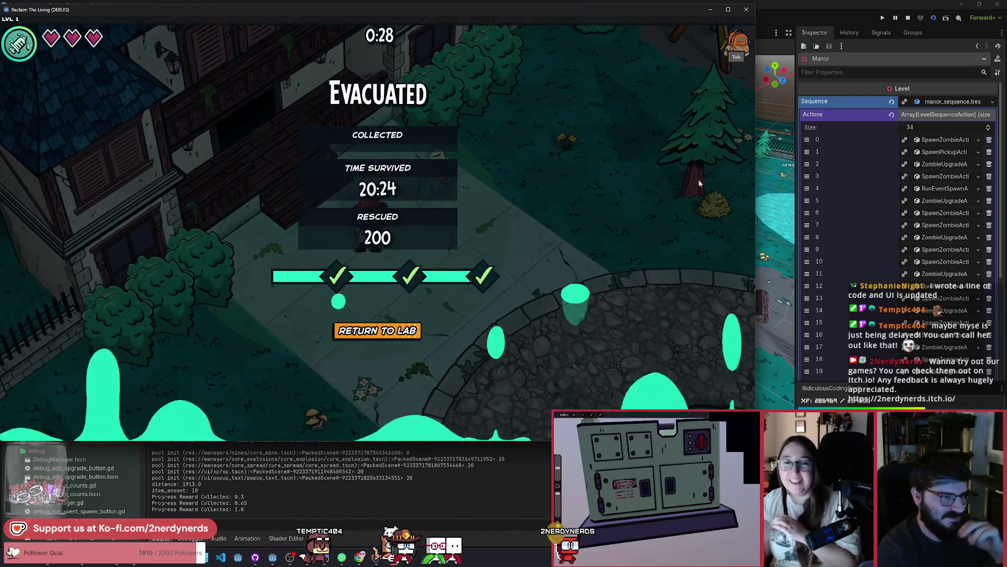
Relaunch once more, end the run on the results screen, then stop the game and save the scene
click(934, 20)
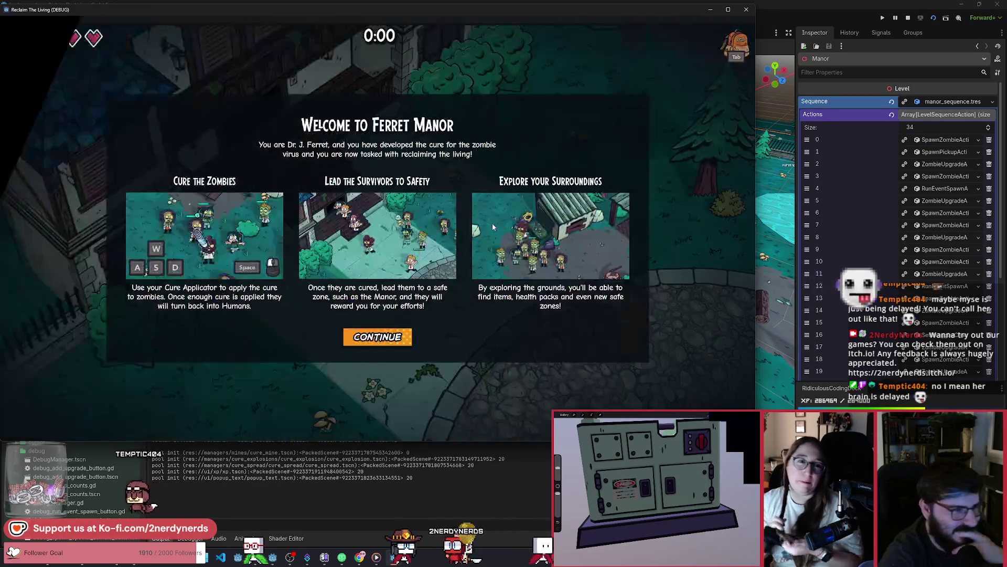
click(387, 341)
right_click(672, 65)
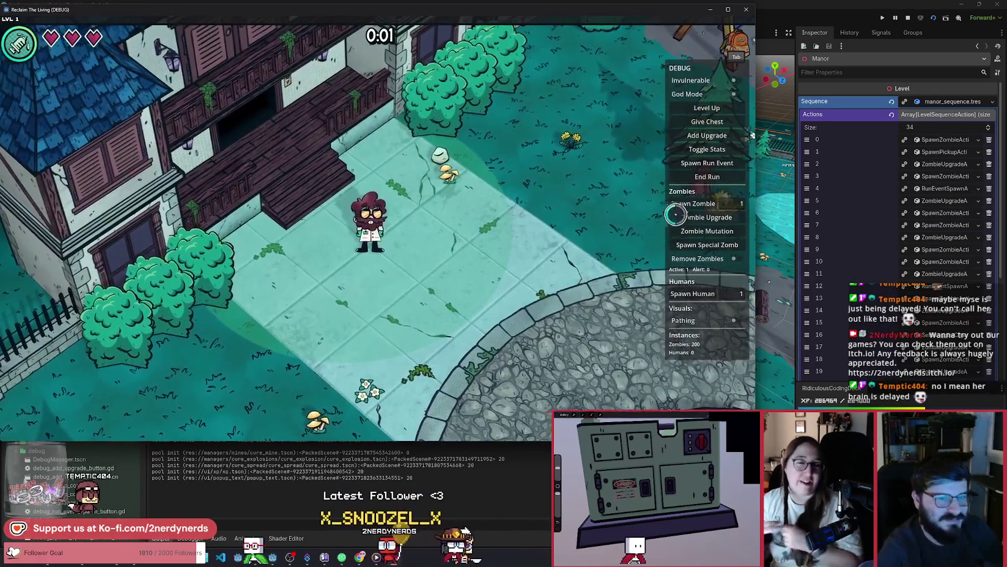
click(682, 230)
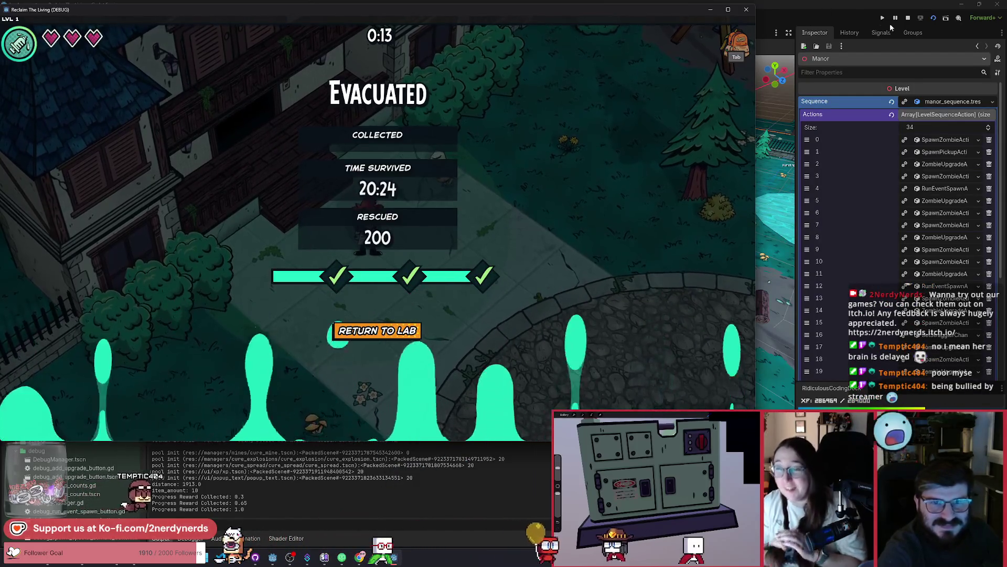
key(F8)
key(ctrl+s)
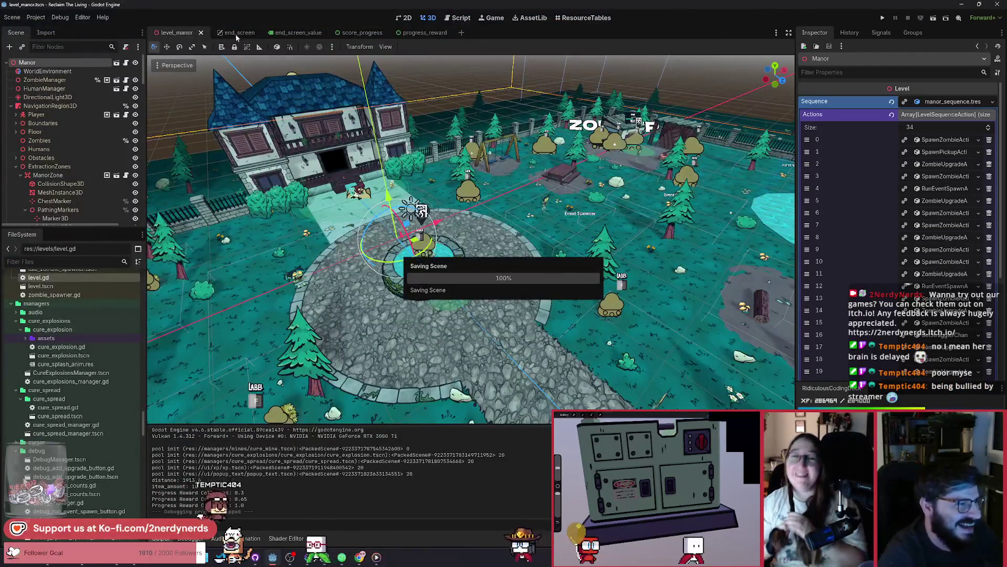
In end_screen, check the background ColorRect's colour and select the AnimationPlayer holding REVEAL
click(236, 33)
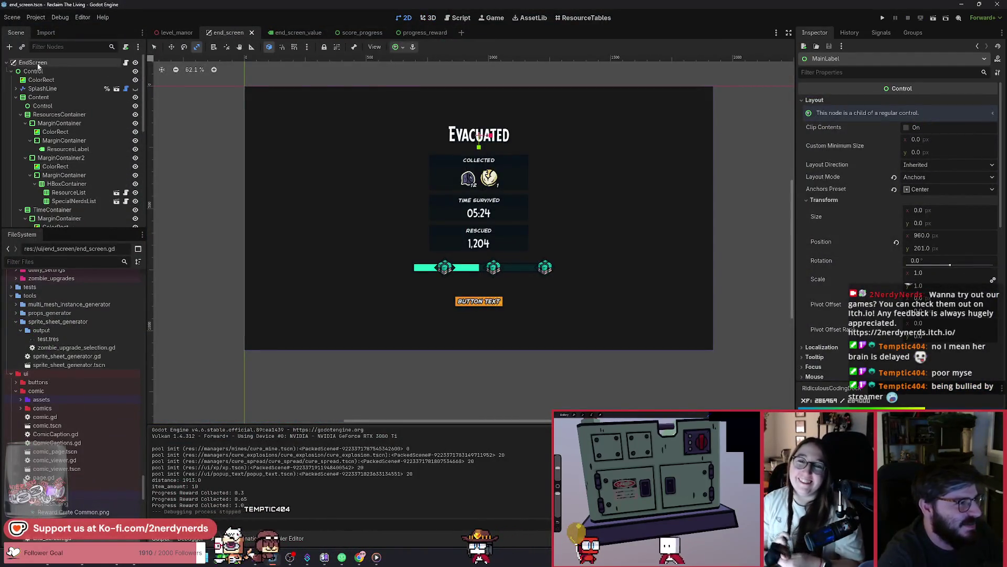
click(42, 79)
click(921, 102)
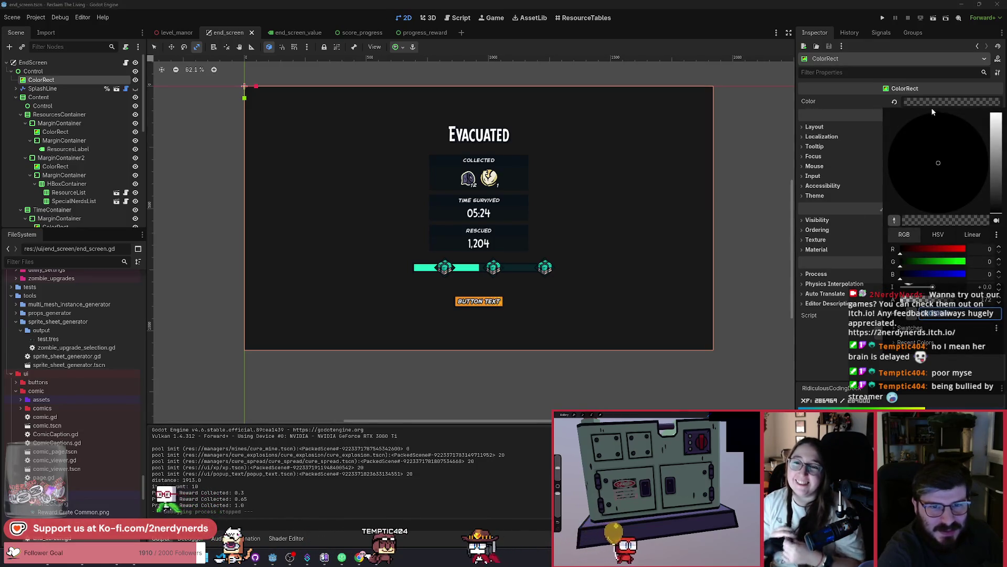
click(927, 104)
scroll(84, 206, down, 5)
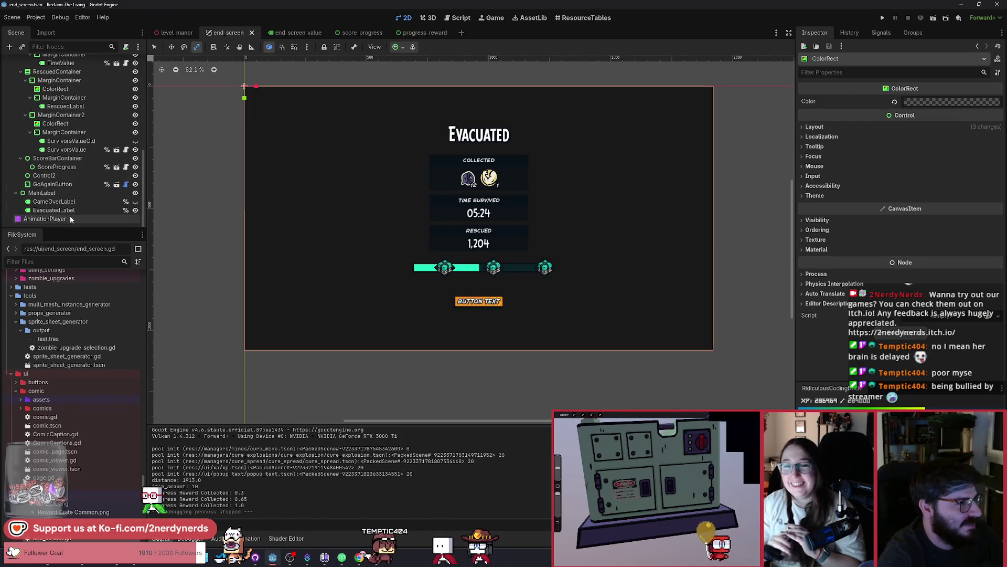
click(70, 219)
scroll(357, 252, down, 3)
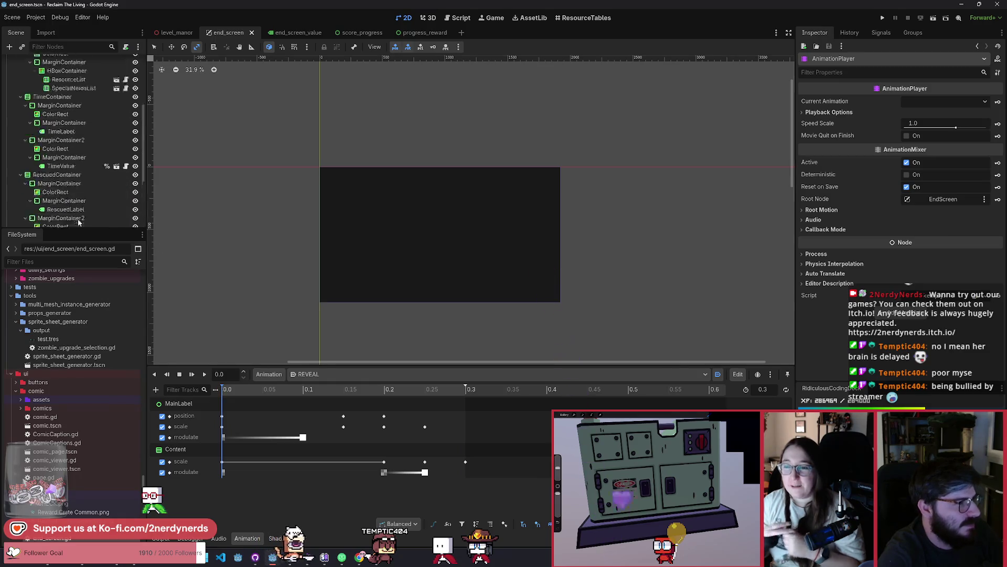
scroll(95, 187, up, 10)
Add a ColorRect colour track to the REVEAL animation, keeping a single key at 0.0
click(41, 80)
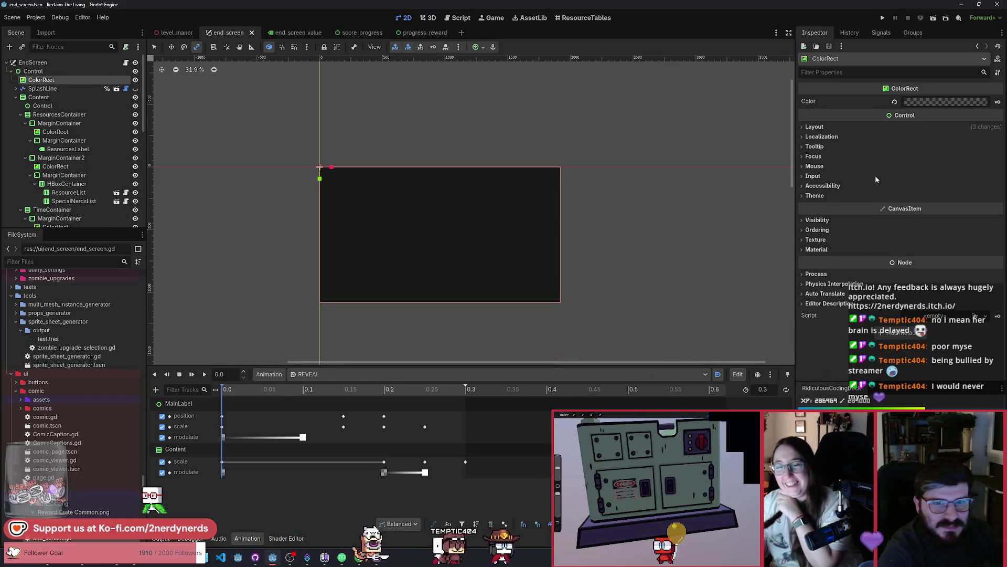
click(998, 105)
click(472, 303)
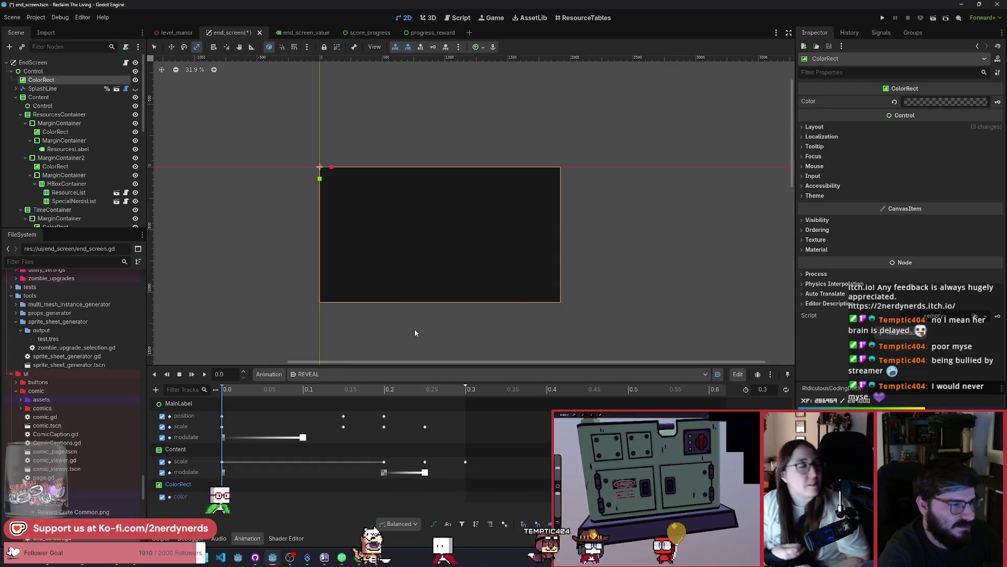
click(261, 393)
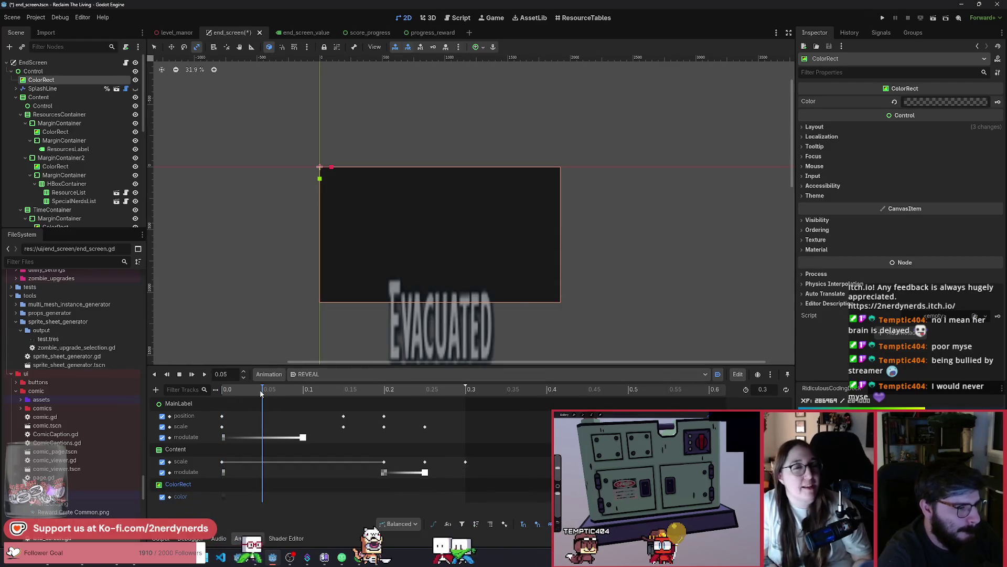
click(310, 392)
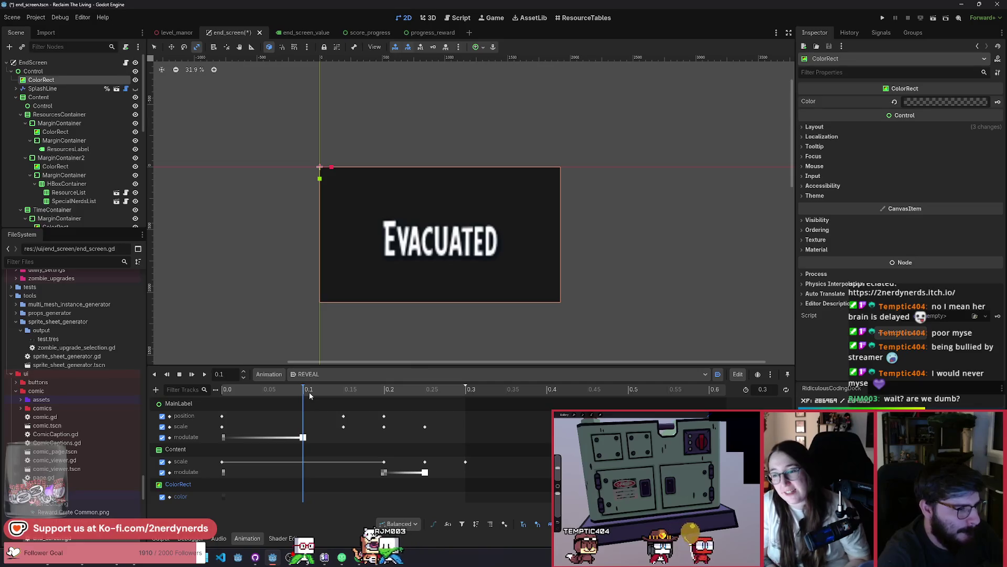
click(224, 496)
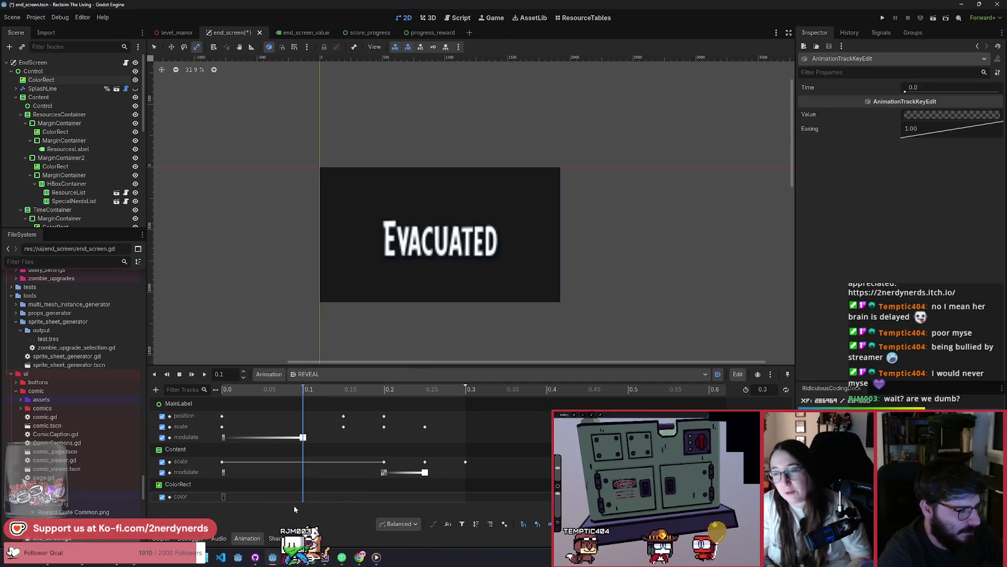
key(ctrl+d)
key(ctrl+z)
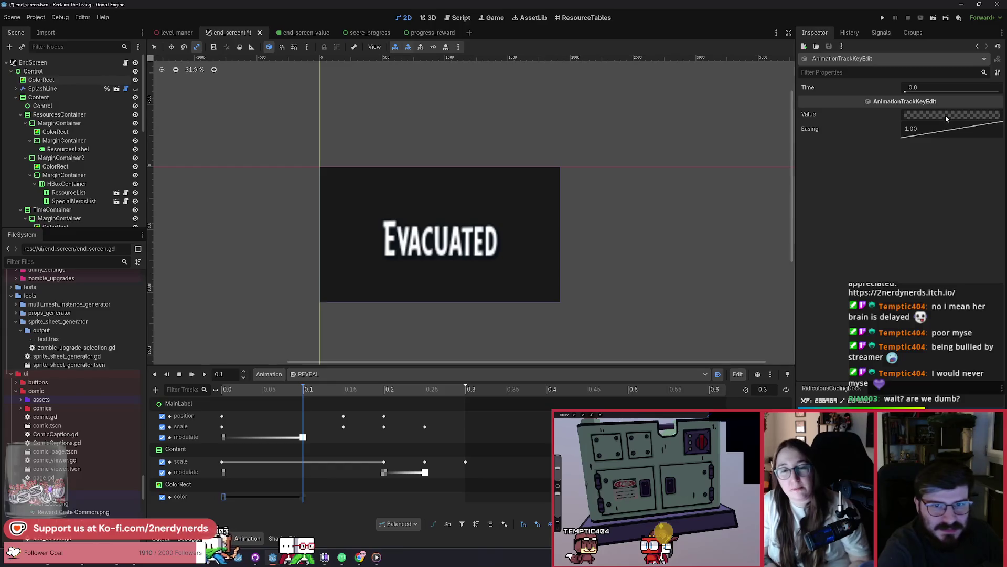
Set the 0.0 key's background colour, save, preview REVEAL, and run the game
click(947, 119)
click(951, 116)
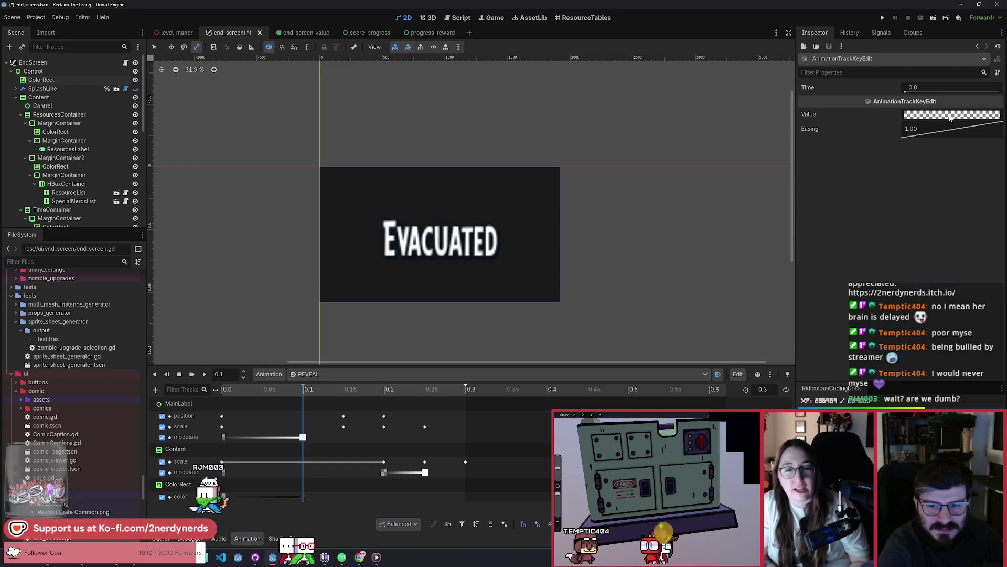
key(ctrl+s)
scroll(546, 299, left, 1)
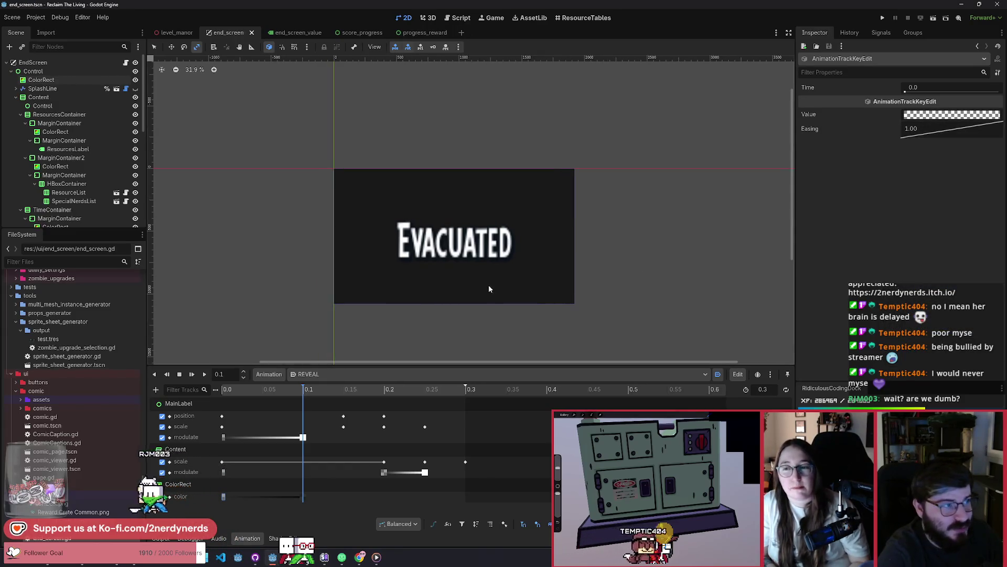
click(204, 374)
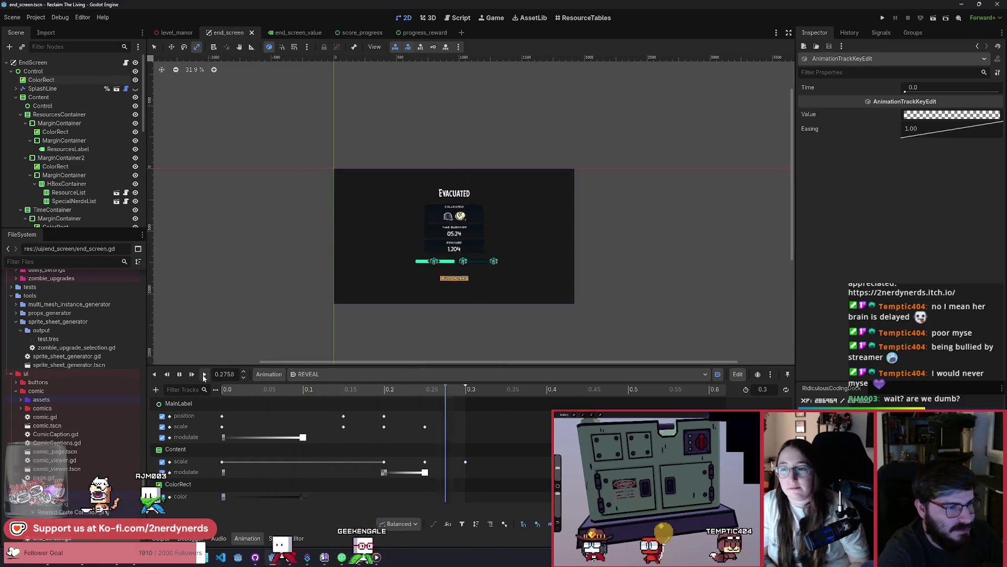
key(ctrl+s)
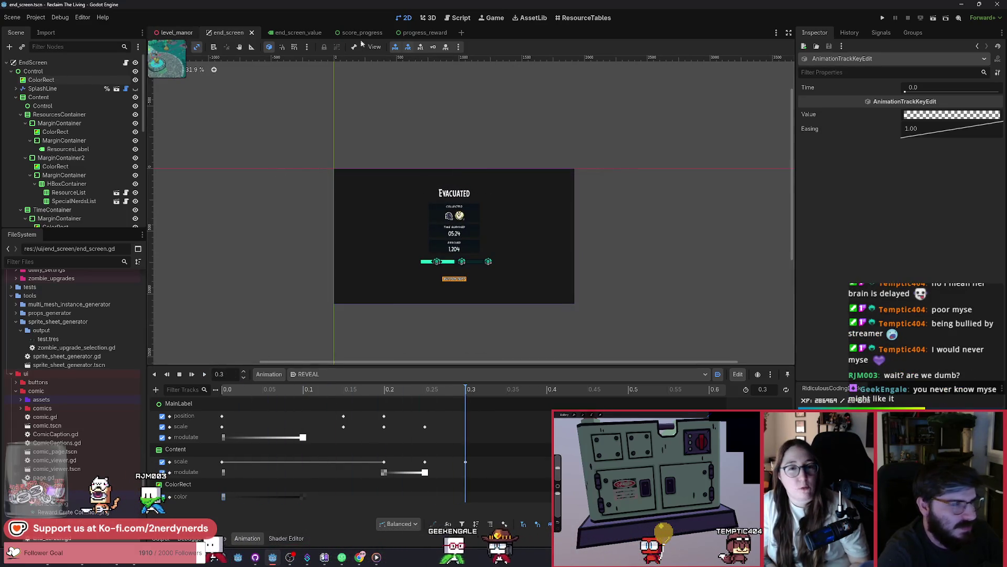
click(934, 19)
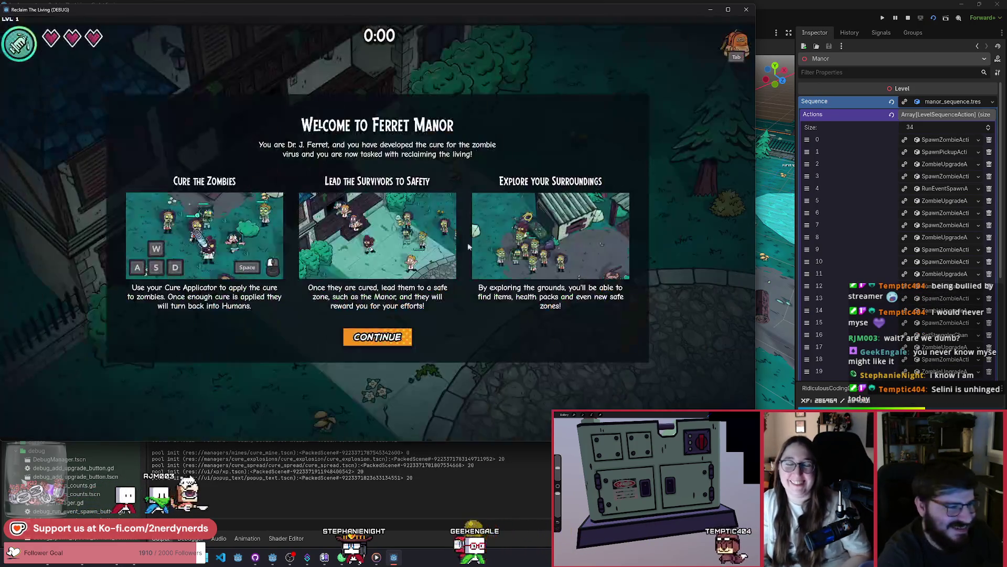
Continue past the welcome, end the run to view the Evacuated screen, then reload and start playing again
click(378, 337)
click(704, 178)
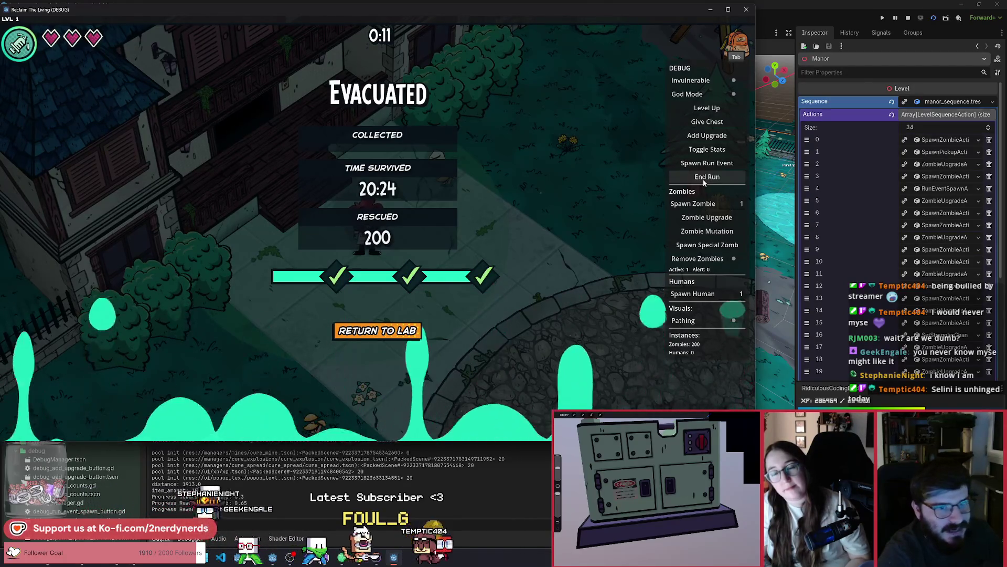
click(934, 18)
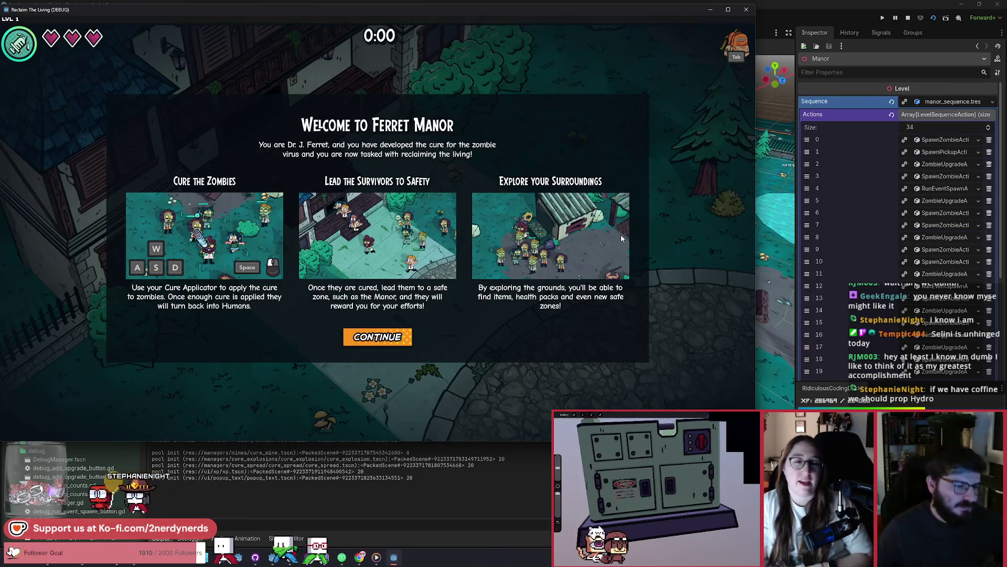
click(377, 337)
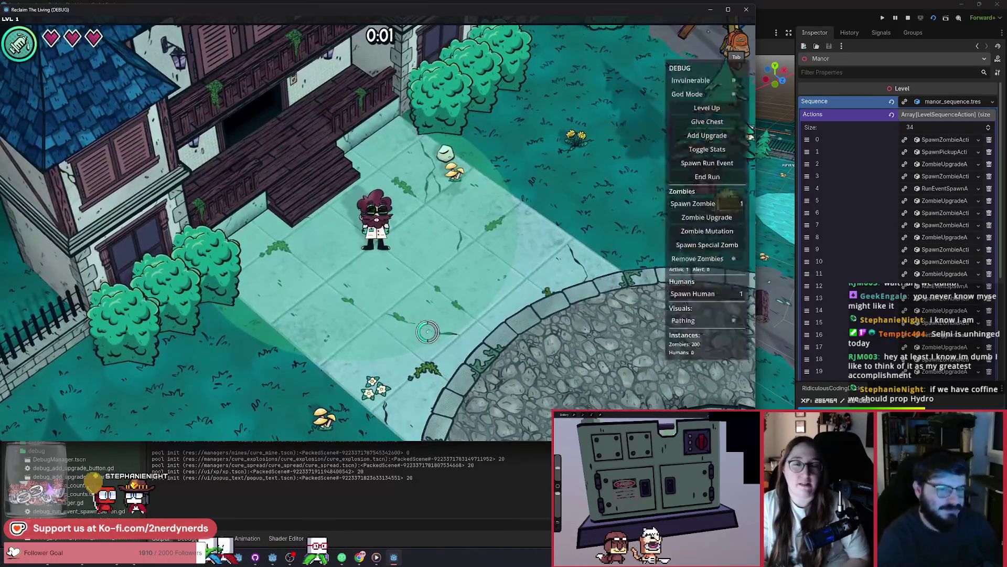
Walk the player with WASD through the yard into the zombies until Game Over, then stop the game
key(d)
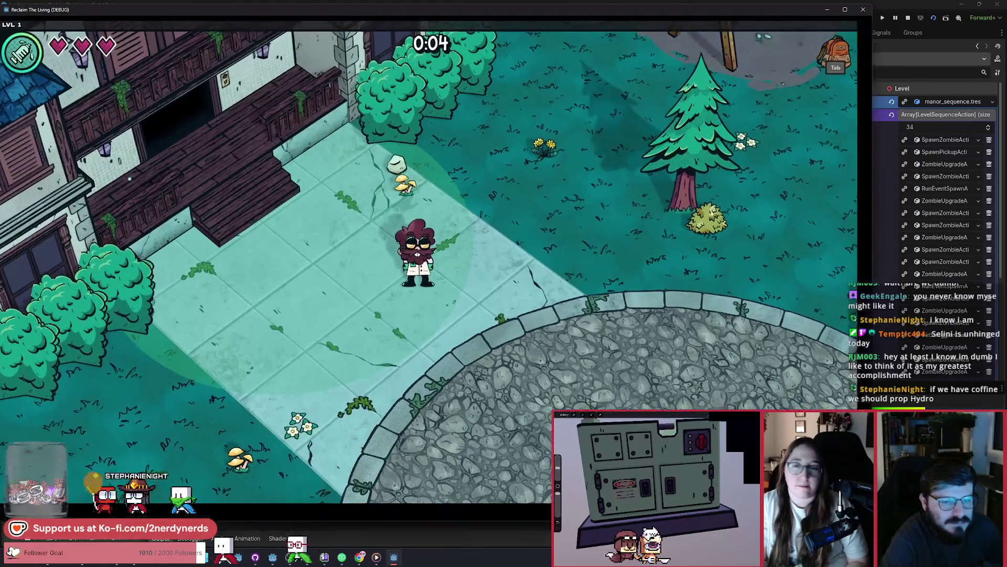
key(d)
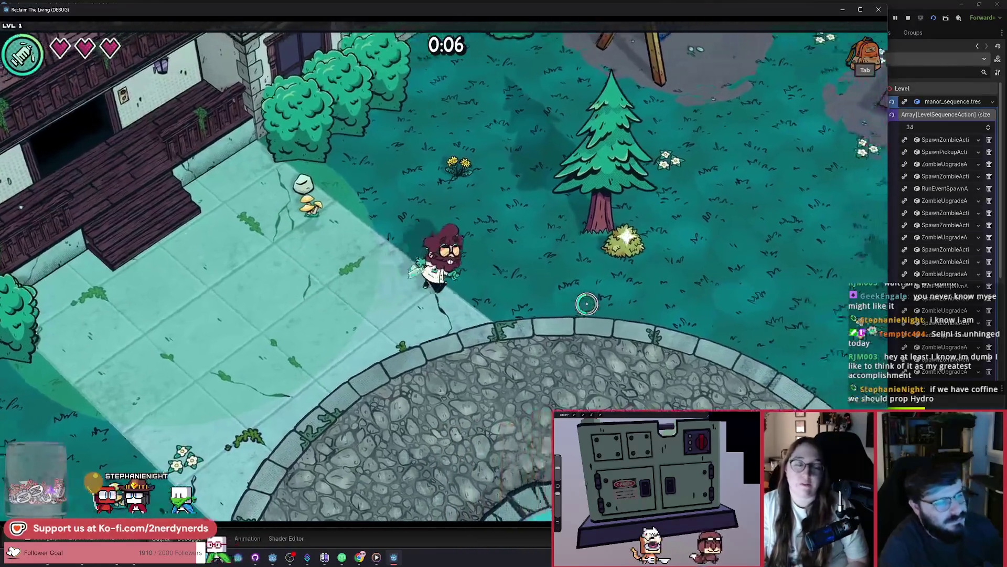
key(d)
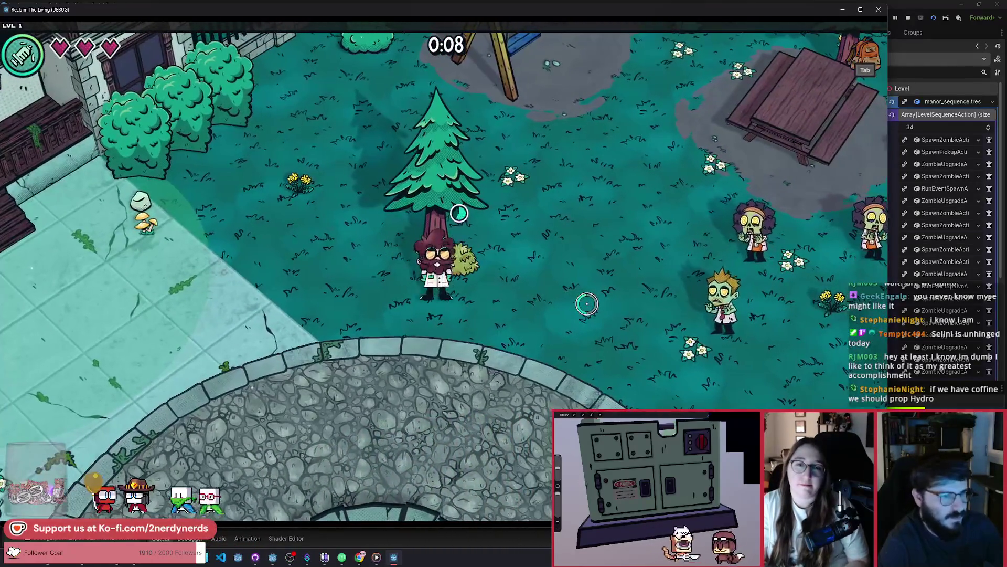
key(w)
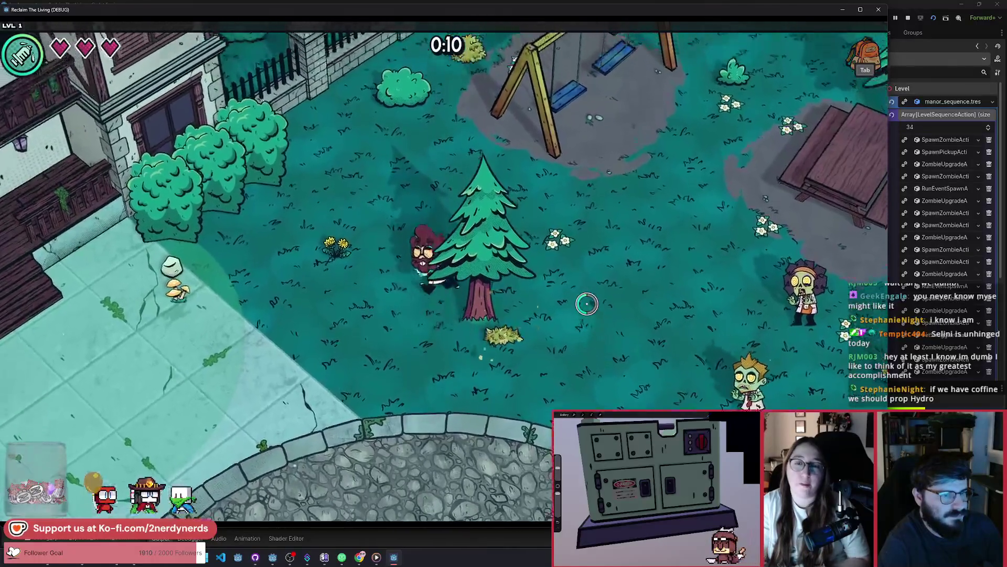
key(w)
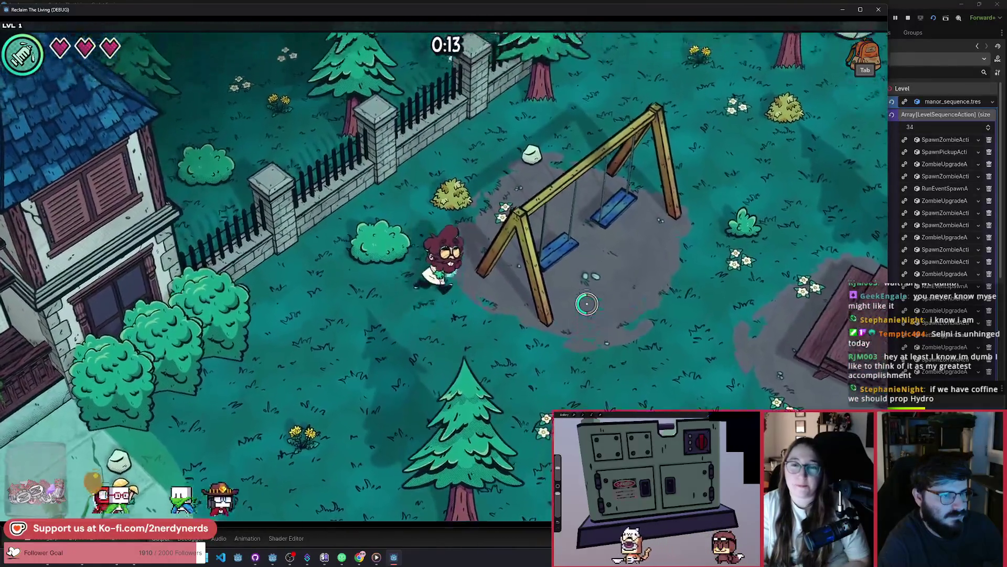
key(w)
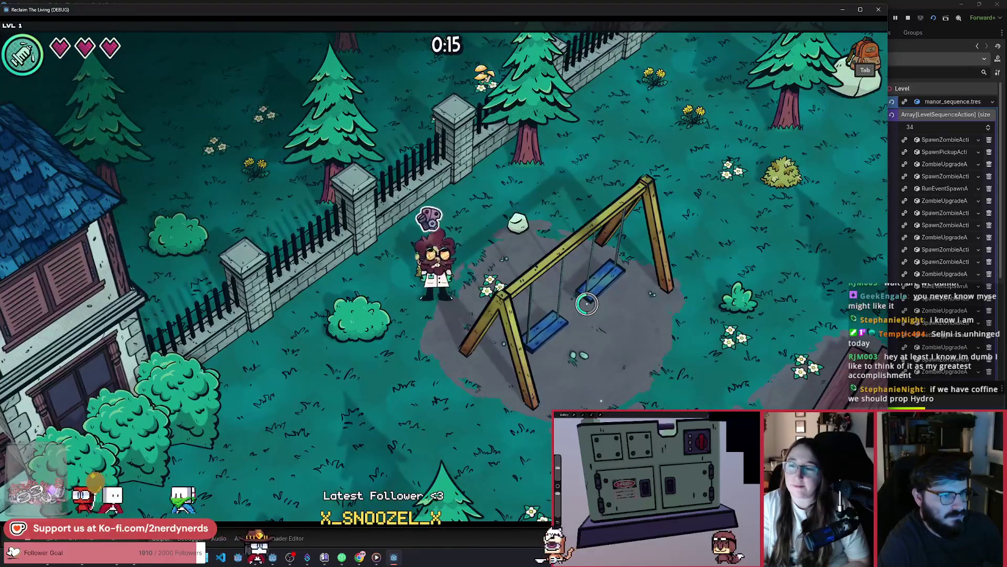
key(s)
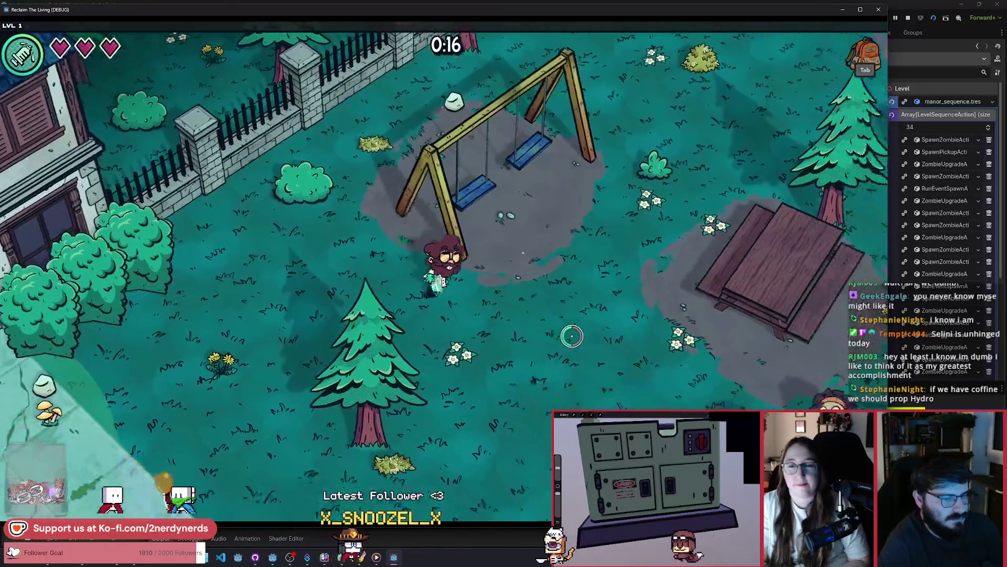
key(d)
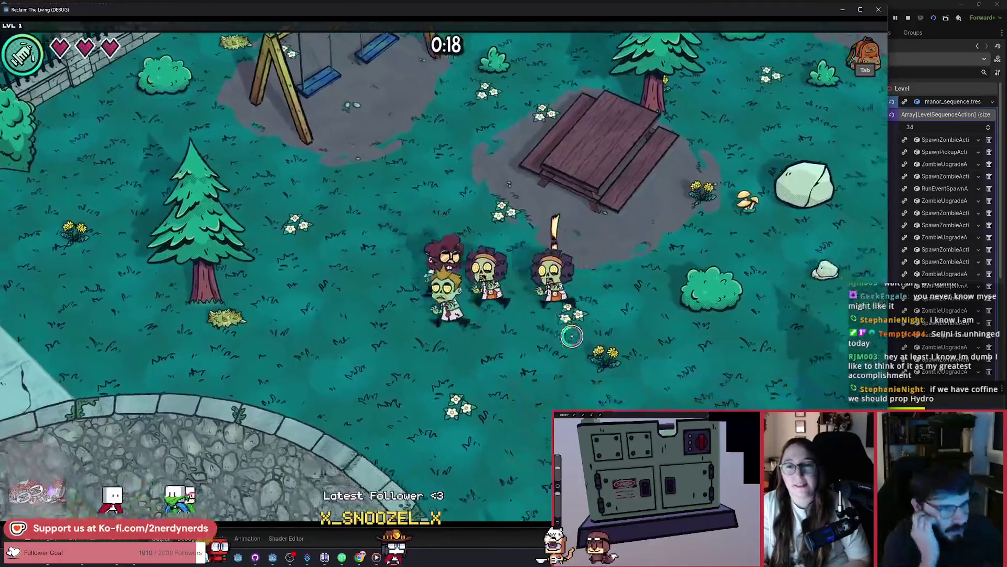
key(d)
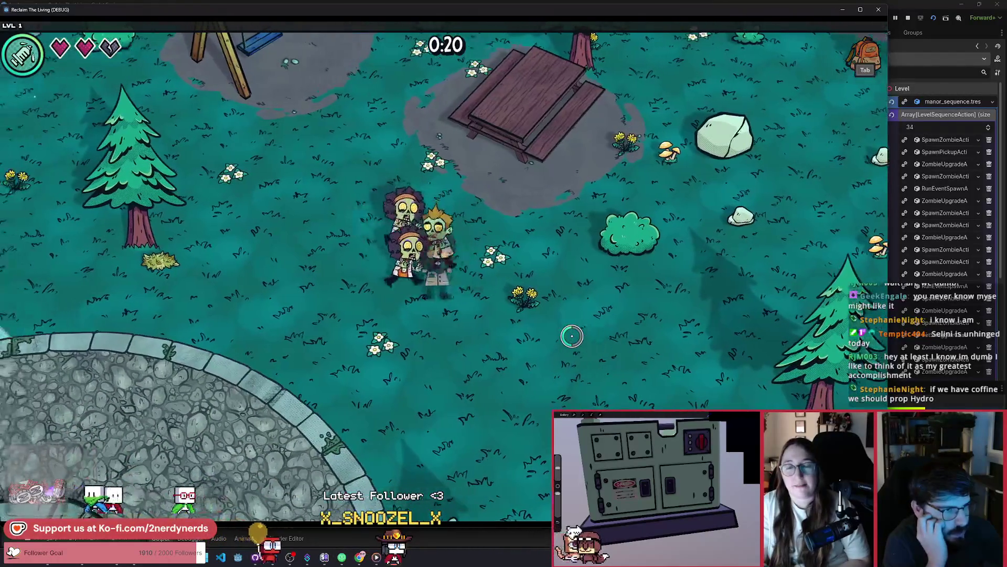
key(a)
key(s)
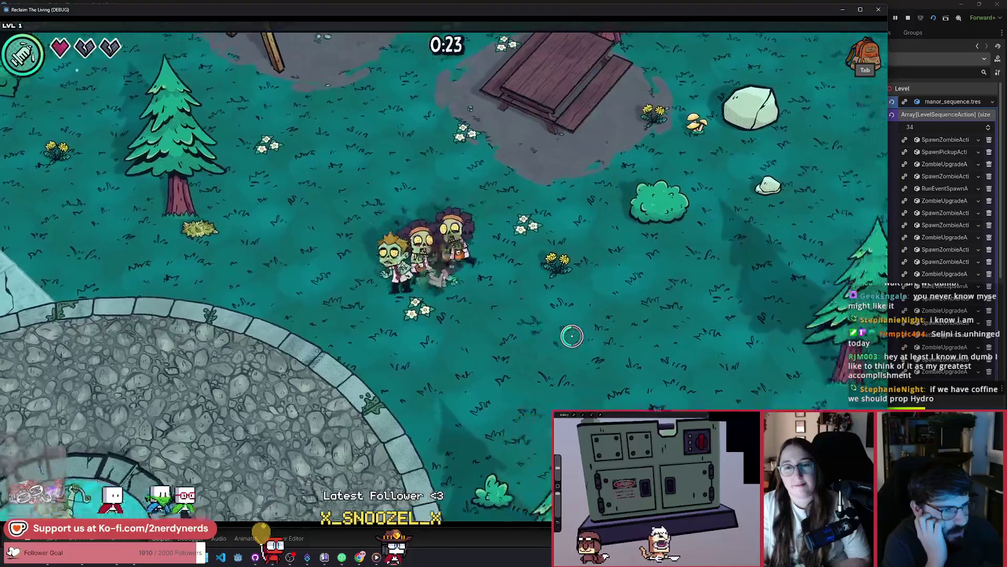
key(a)
key(s)
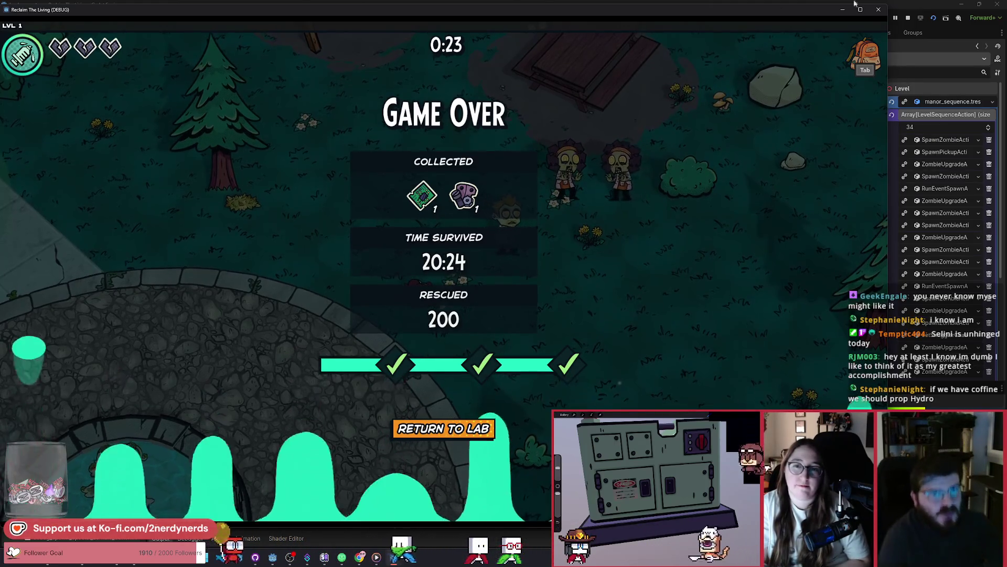
click(909, 19)
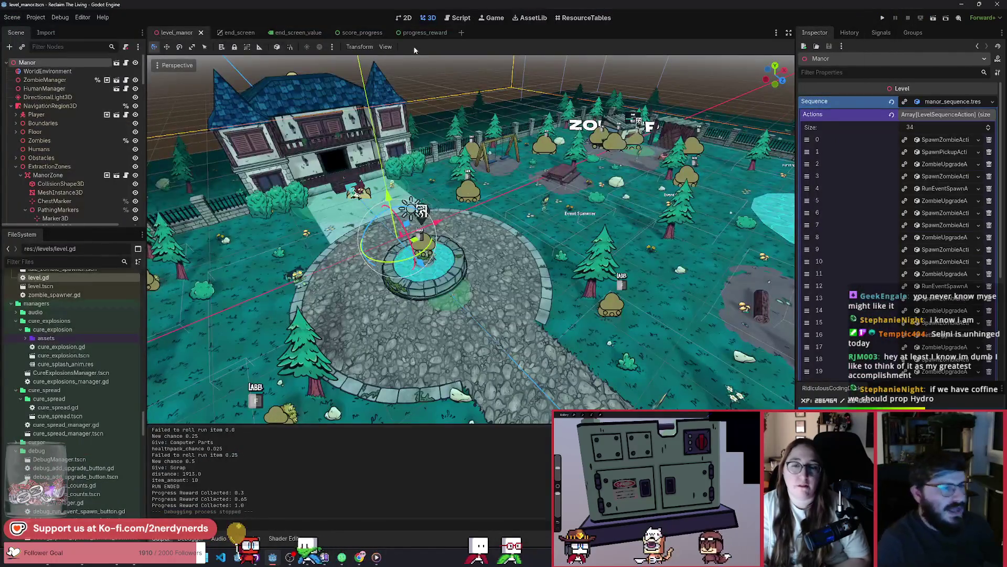
Change the end_screen GameOverLabel text to Infected, save, and do a quick test run
click(231, 34)
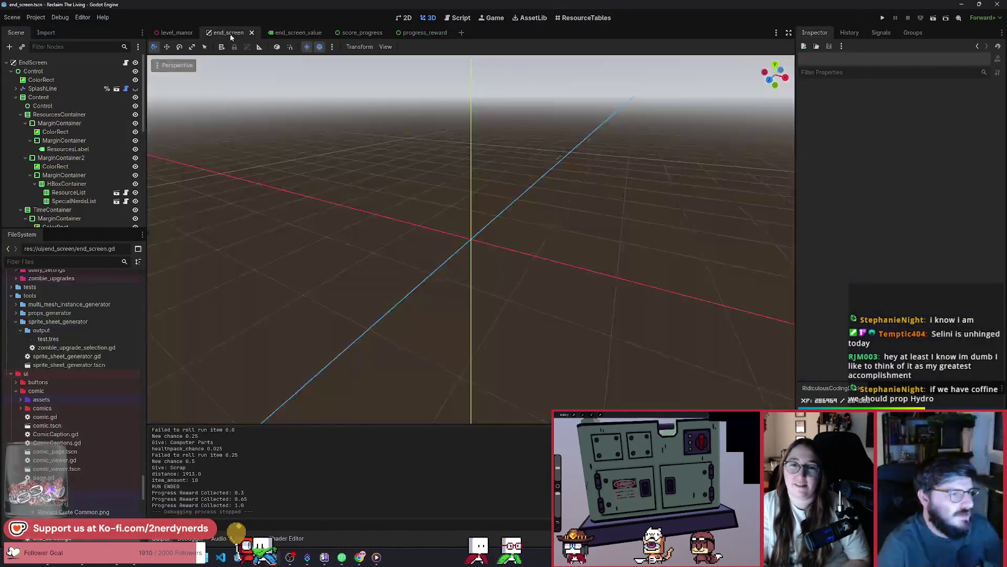
click(71, 80)
scroll(83, 144, down, 5)
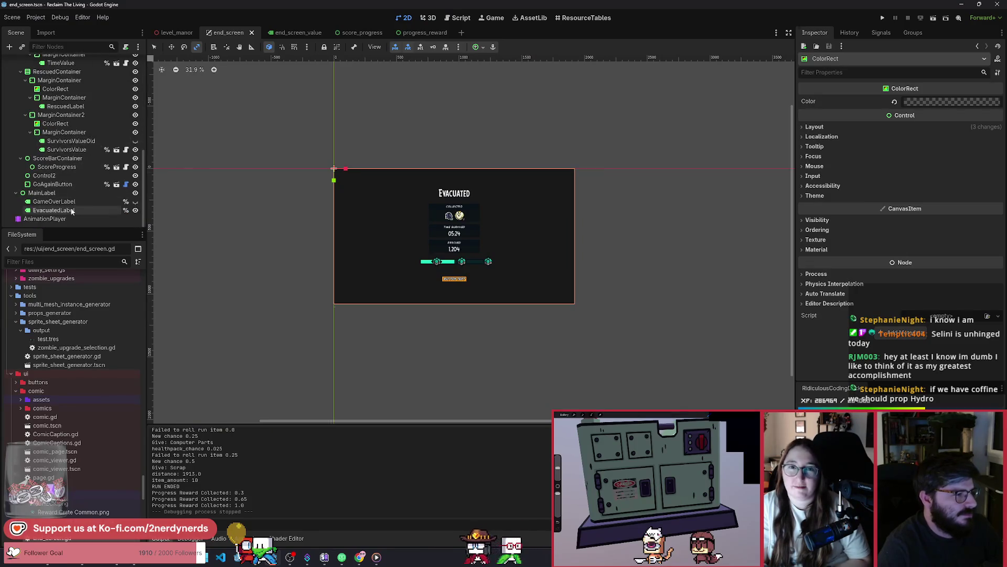
click(63, 203)
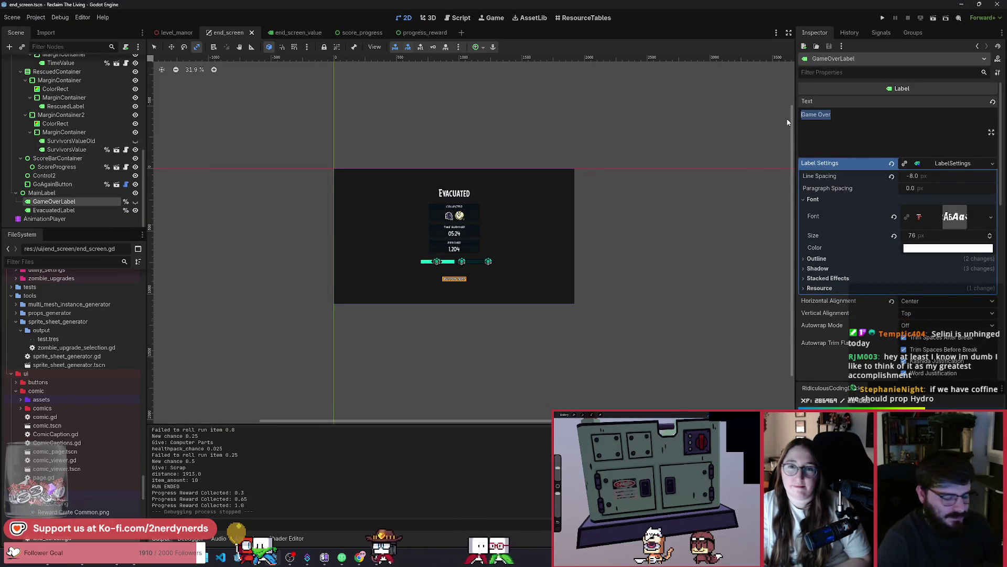
text(Infected)
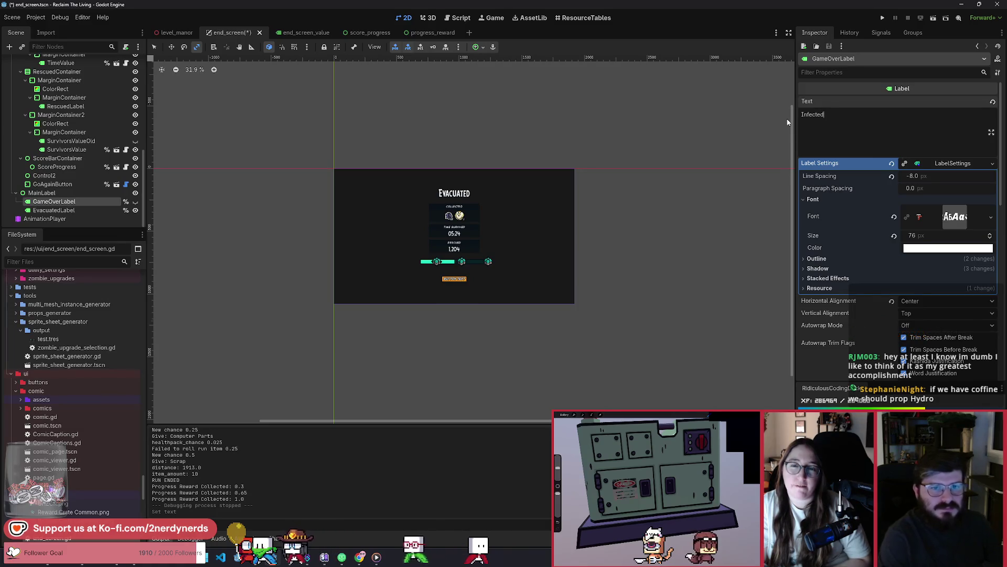
key(ctrl+s)
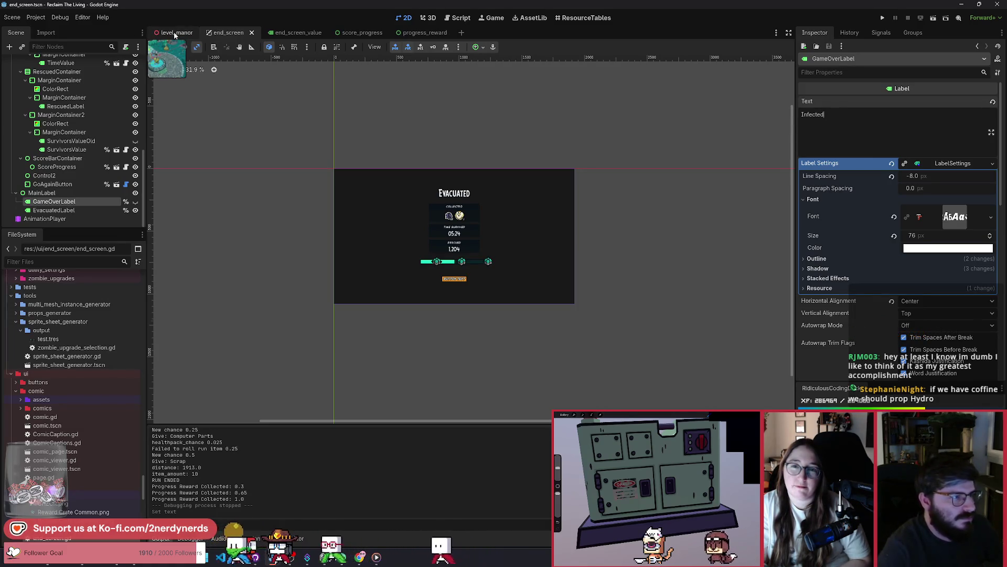
click(933, 19)
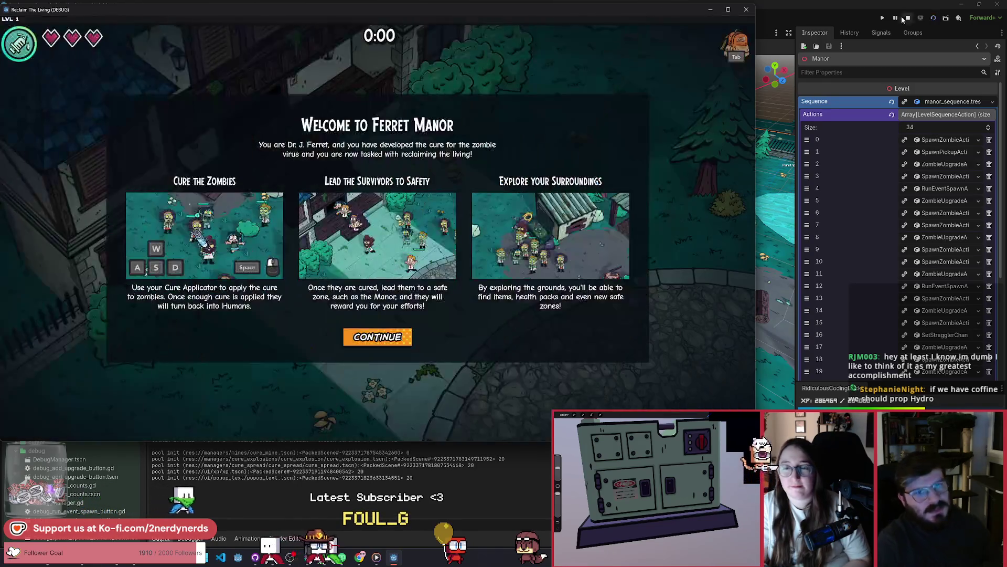
click(908, 18)
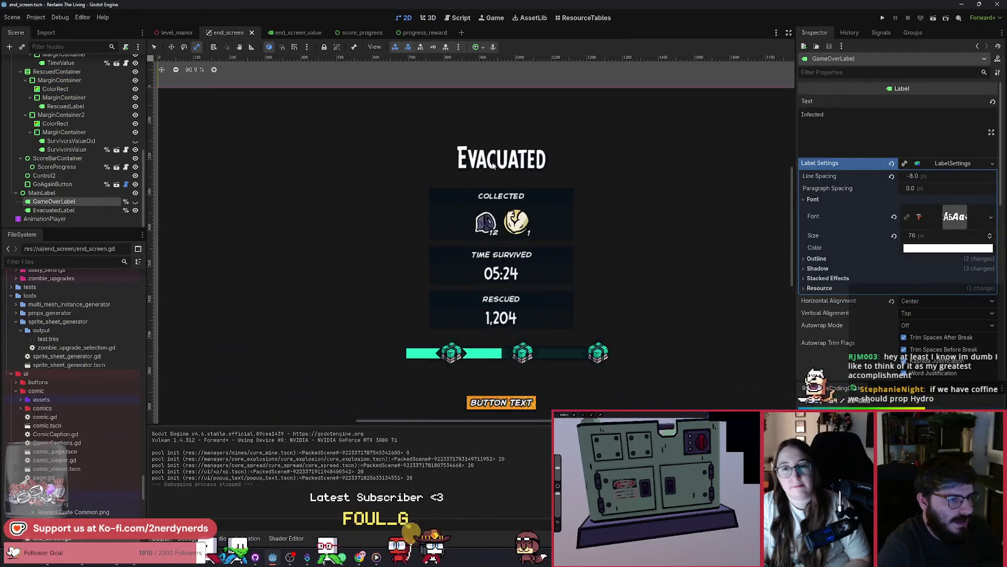
Make GameOverLabel visible in the editor and give it its own unique LabelSettings
click(135, 202)
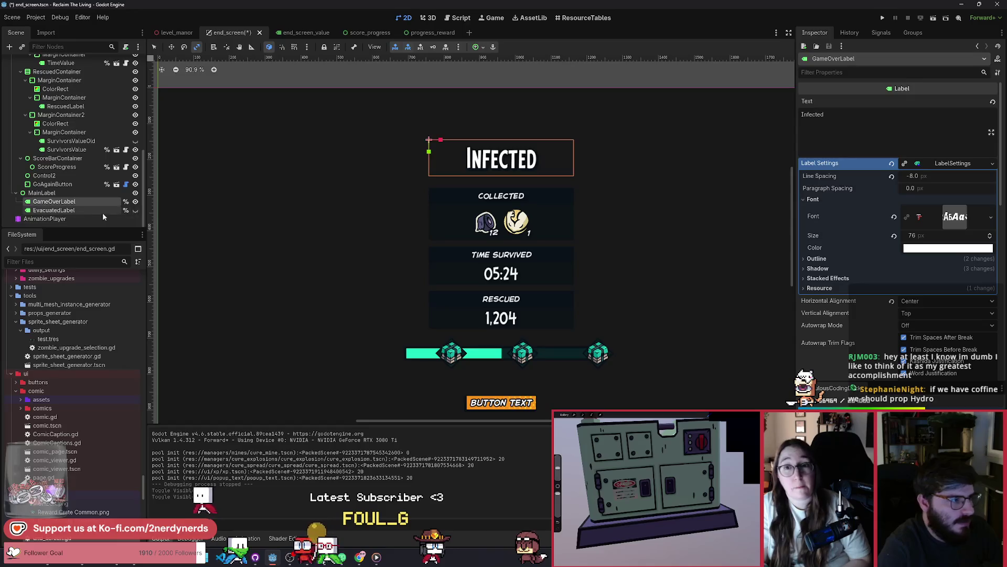
click(992, 164)
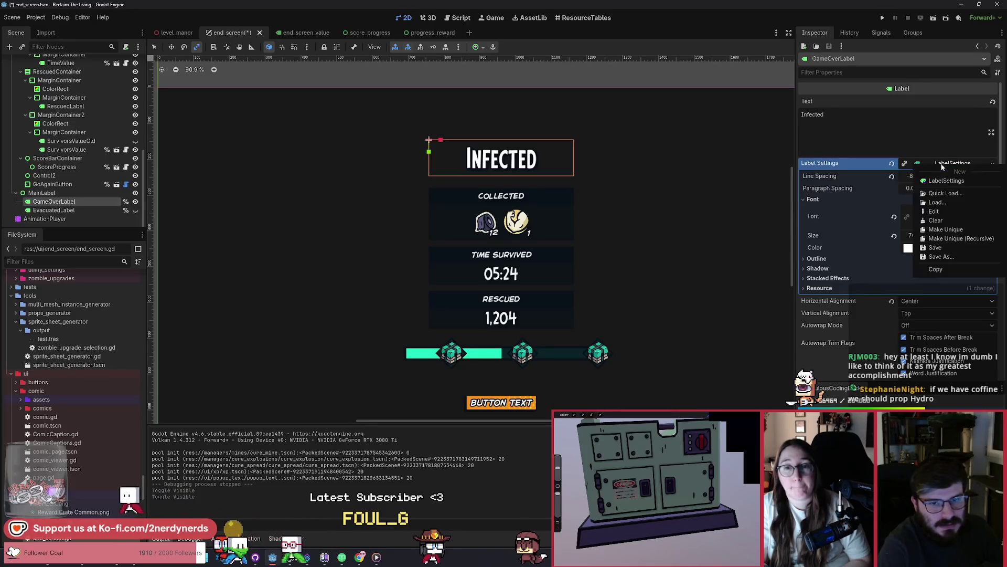
click(952, 231)
click(846, 199)
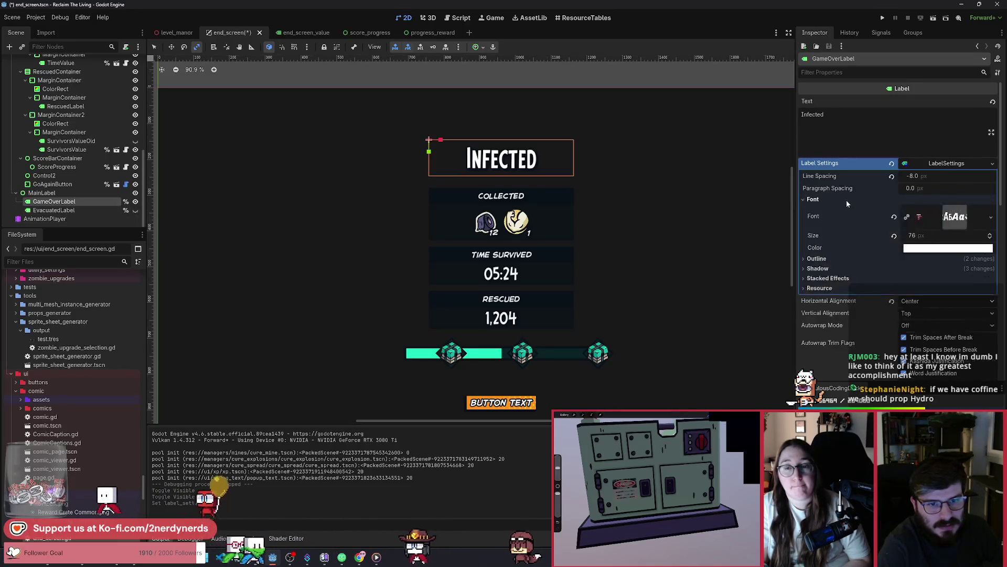
click(991, 217)
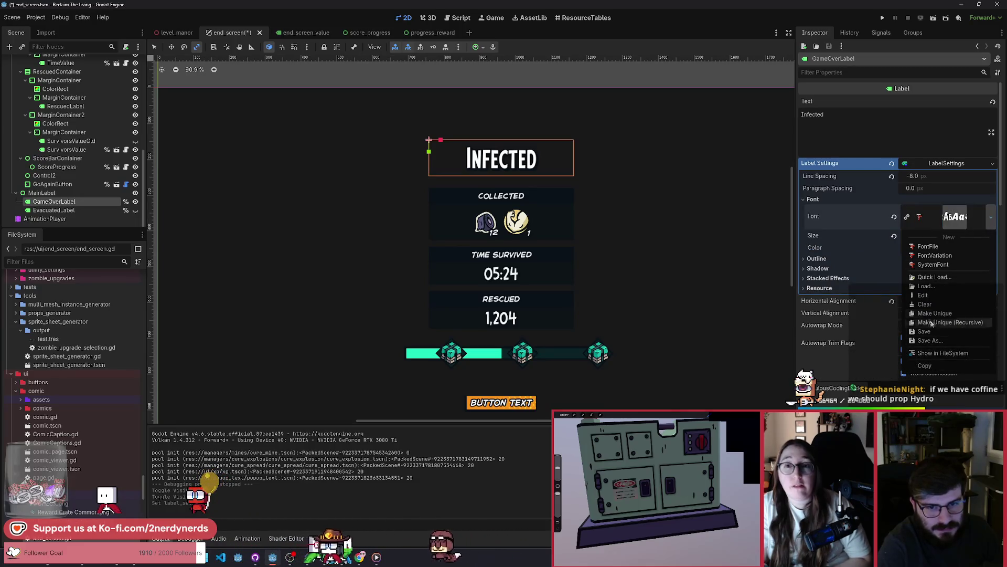
Quick-load the CCMonster display font into the Infected title's label settings
click(934, 277)
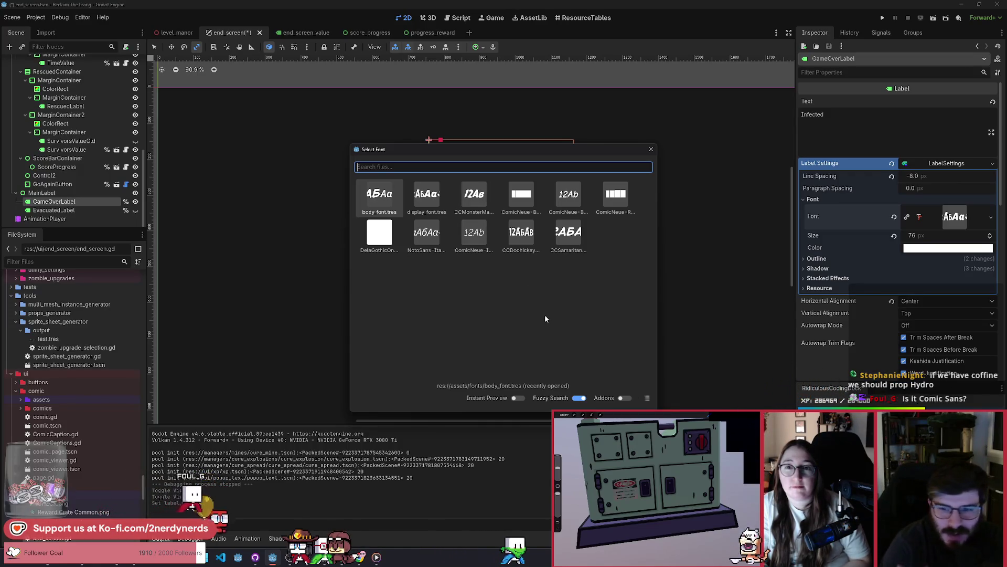
double_click(474, 195)
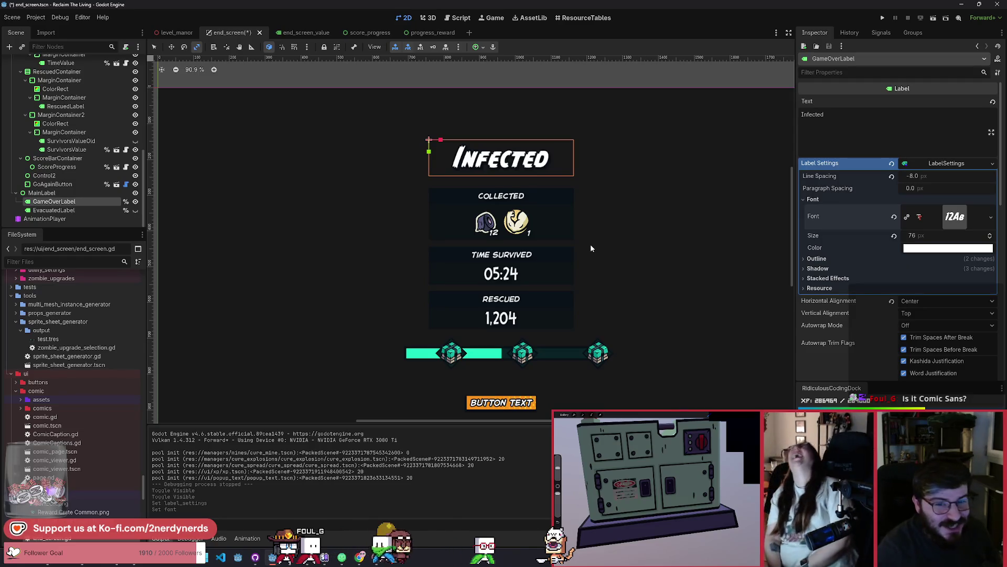
click(924, 249)
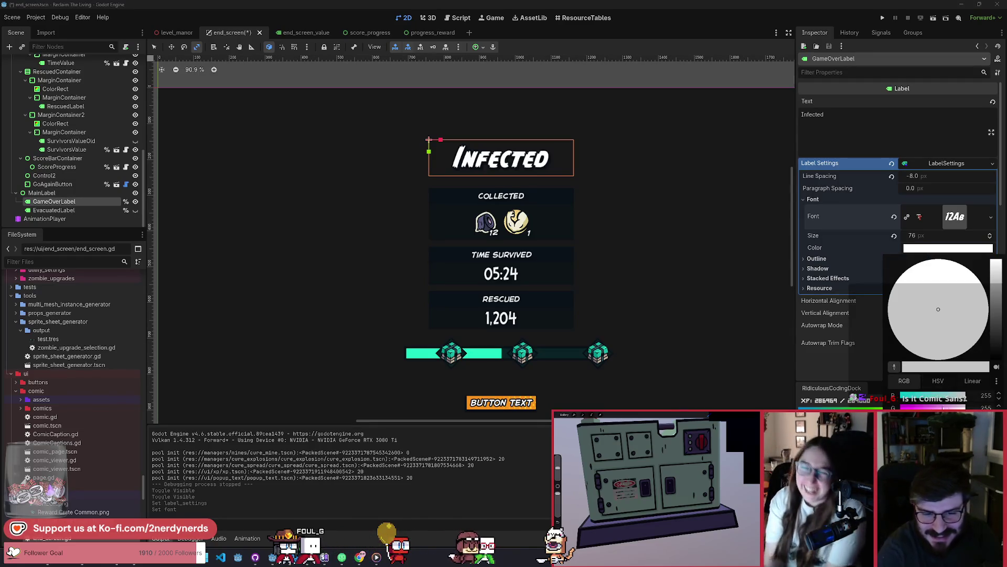
Try a red font colour on the Infected title, then reset it to white and save
mouse_move(938, 309)
mouse_down()
mouse_move(979, 293)
mouse_move(982, 334)
mouse_move(997, 262)
mouse_move(994, 357)
mouse_move(990, 295)
mouse_move(962, 326)
mouse_move(997, 336)
mouse_move(997, 295)
mouse_up()
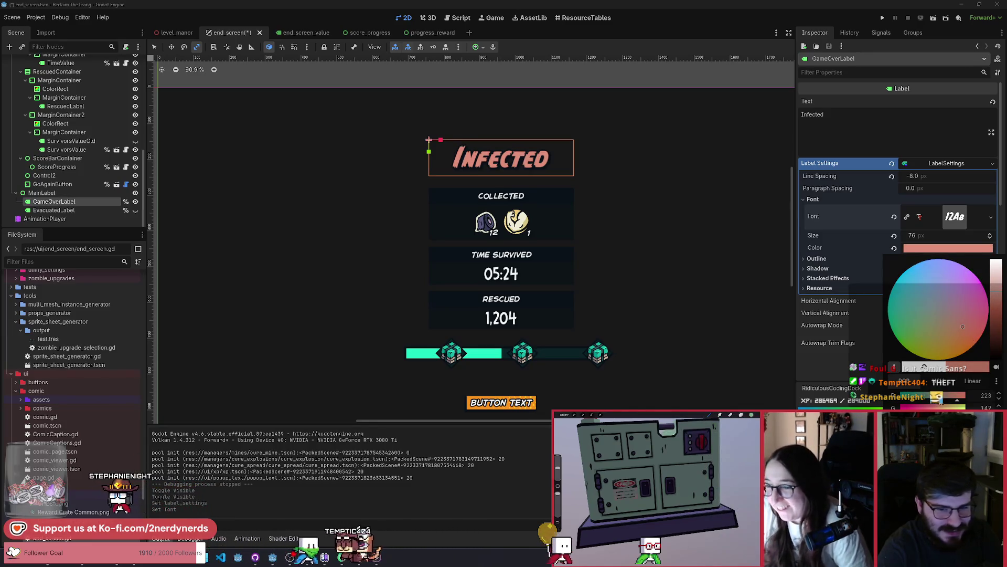
mouse_move(962, 327)
mouse_down()
mouse_move(980, 337)
mouse_move(938, 309)
mouse_up()
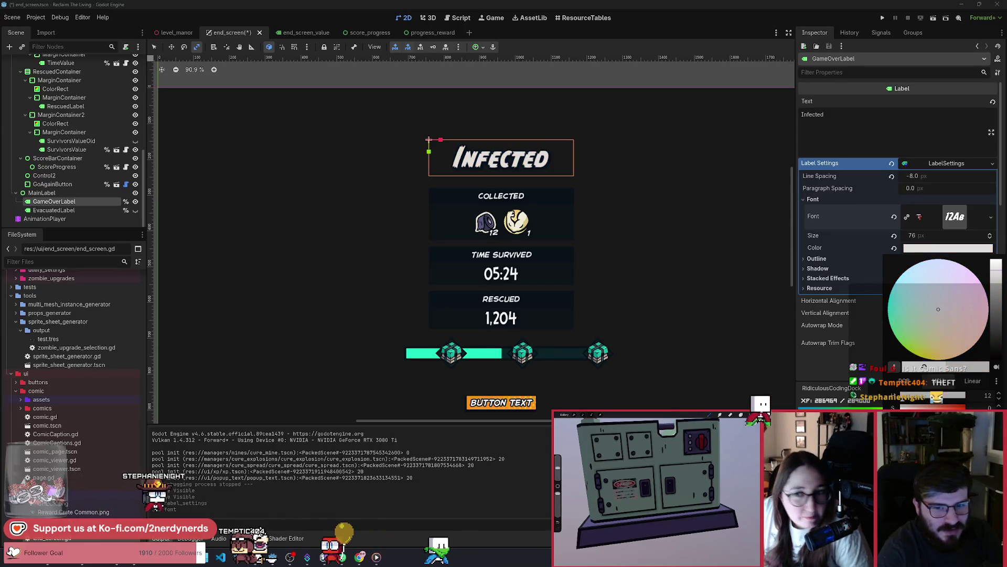
click(954, 251)
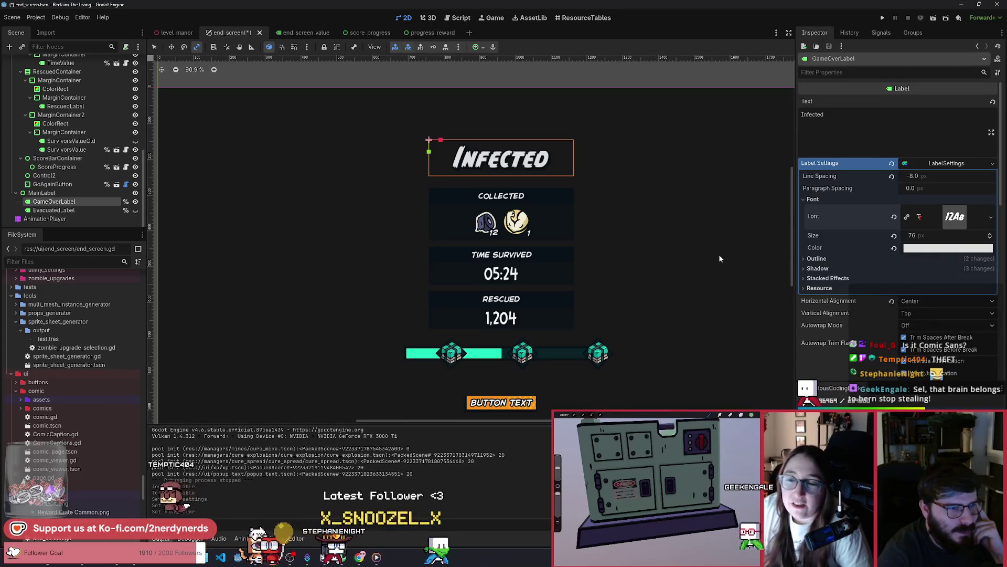
click(922, 251)
click(997, 269)
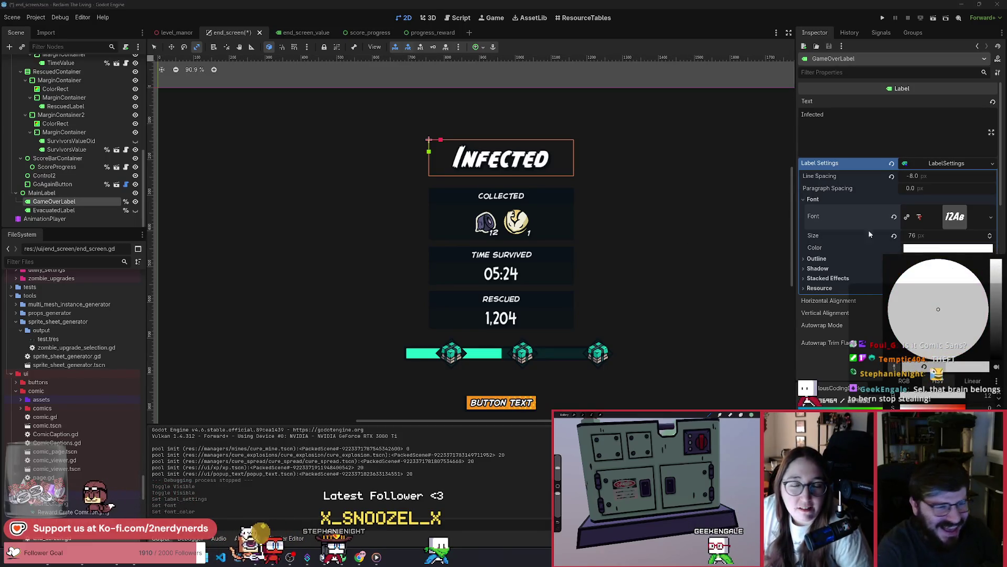
click(567, 99)
key(ctrl+s)
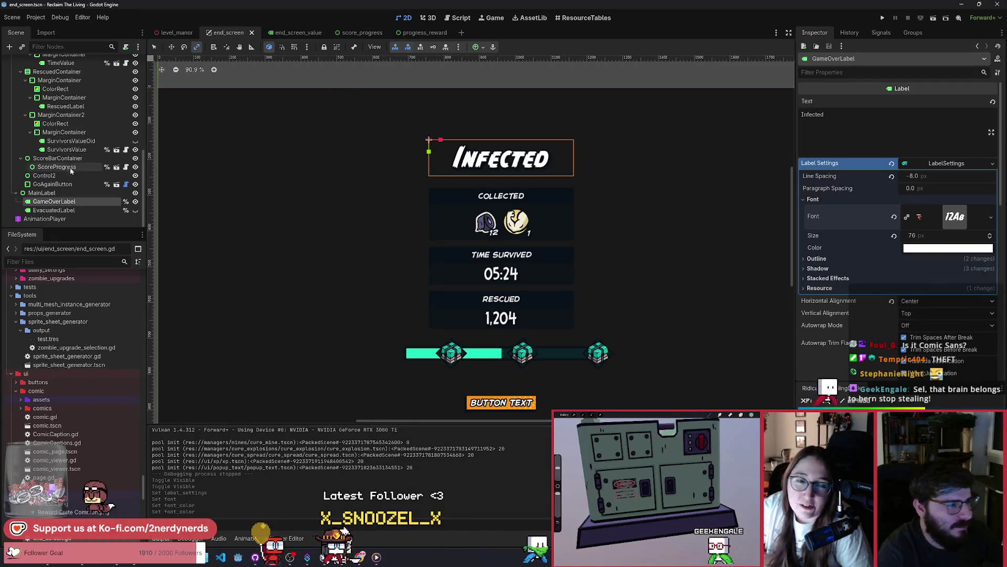
Hide GameOverLabel, show EvacuatedLabel again, and run the level_manor scene
click(135, 201)
click(136, 210)
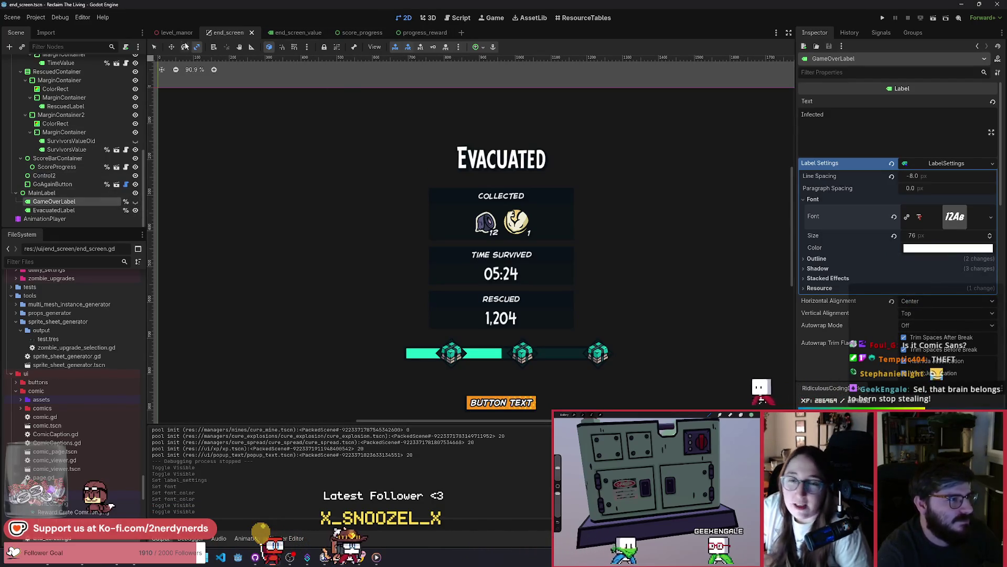
key(ctrl+shift+Tab)
click(933, 21)
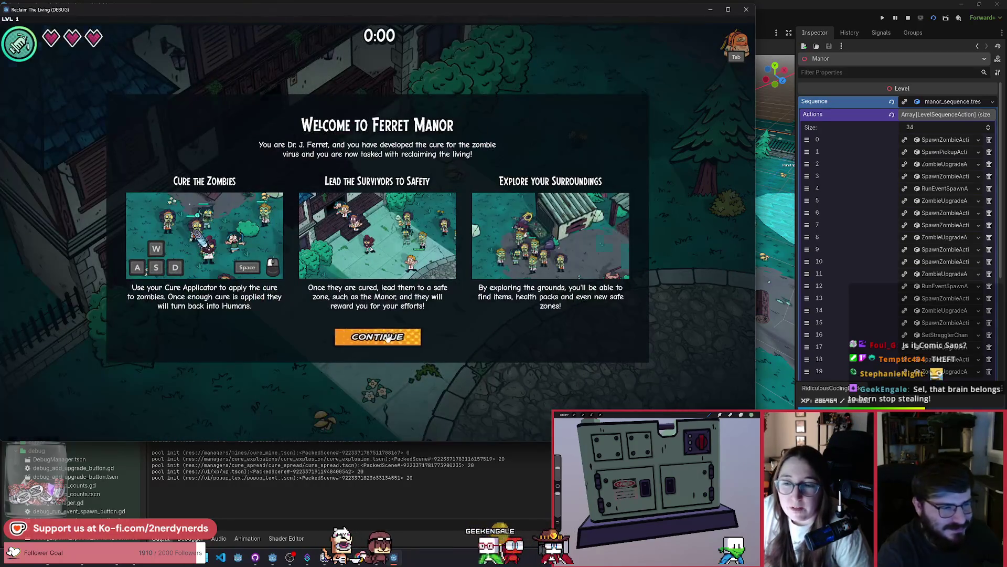
Start playing, use the F1 debug menu, walk into the zombie horde until the Infected screen appears, then stop
click(387, 337)
key(F1)
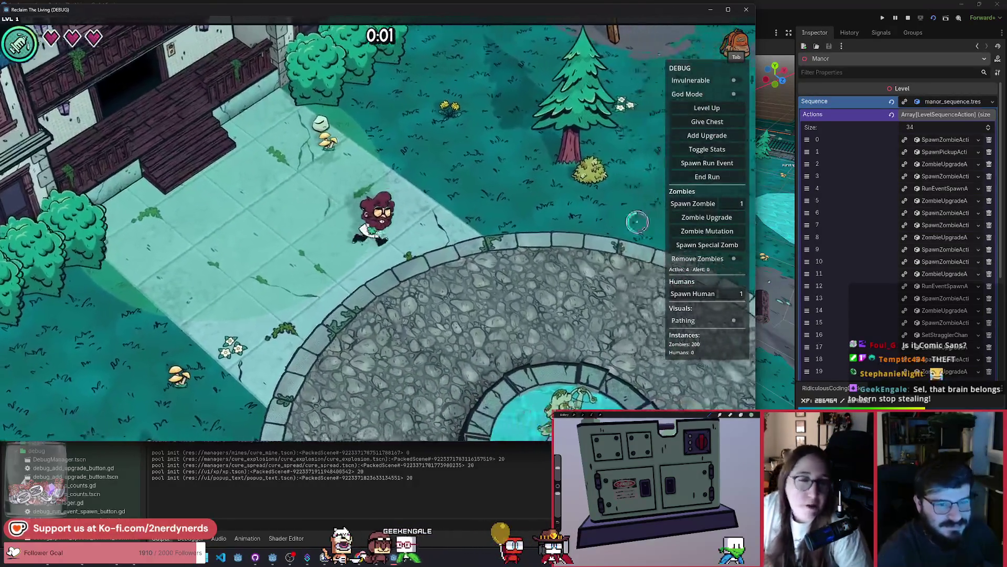
click(734, 259)
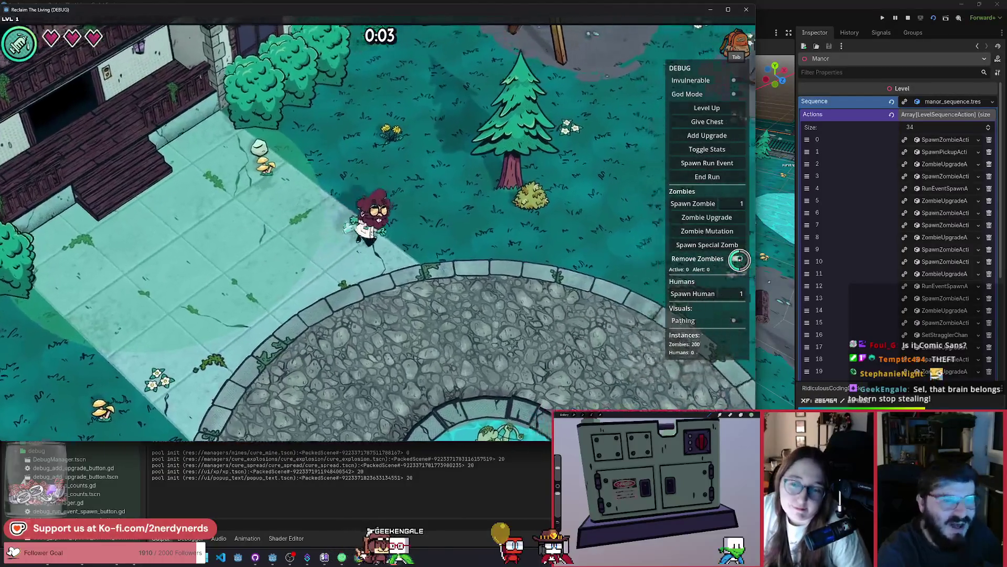
key(d)
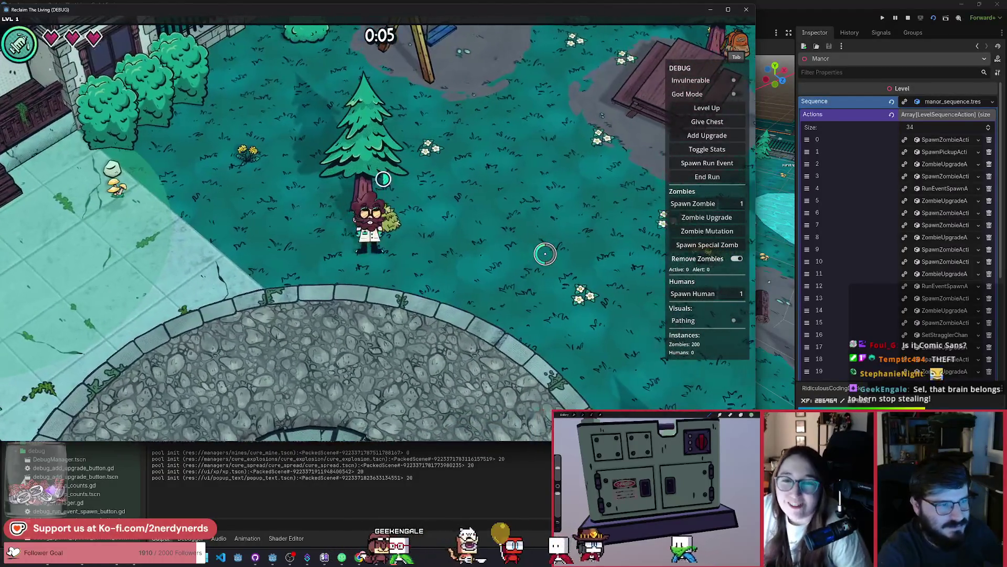
key(d)
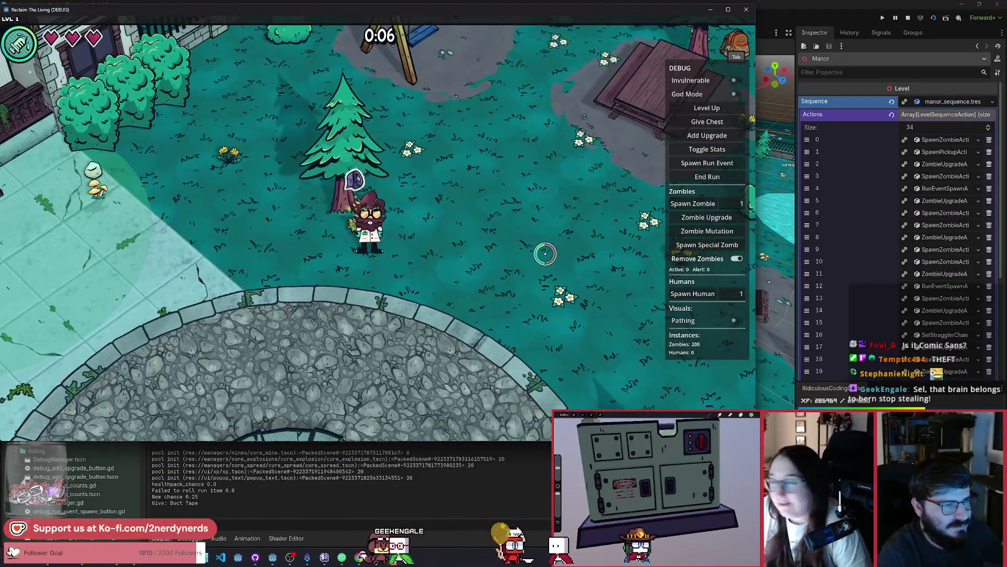
key(d)
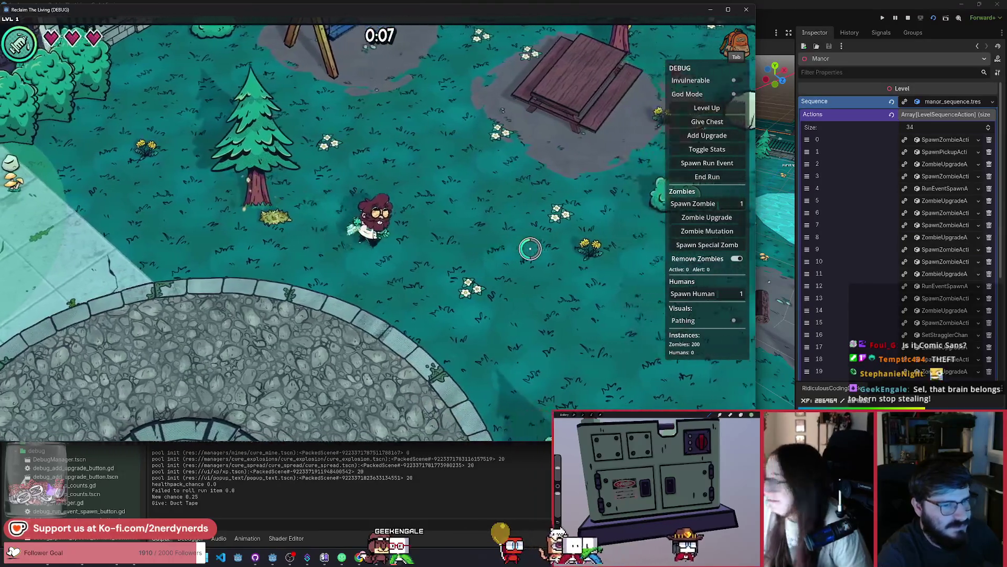
key(s)
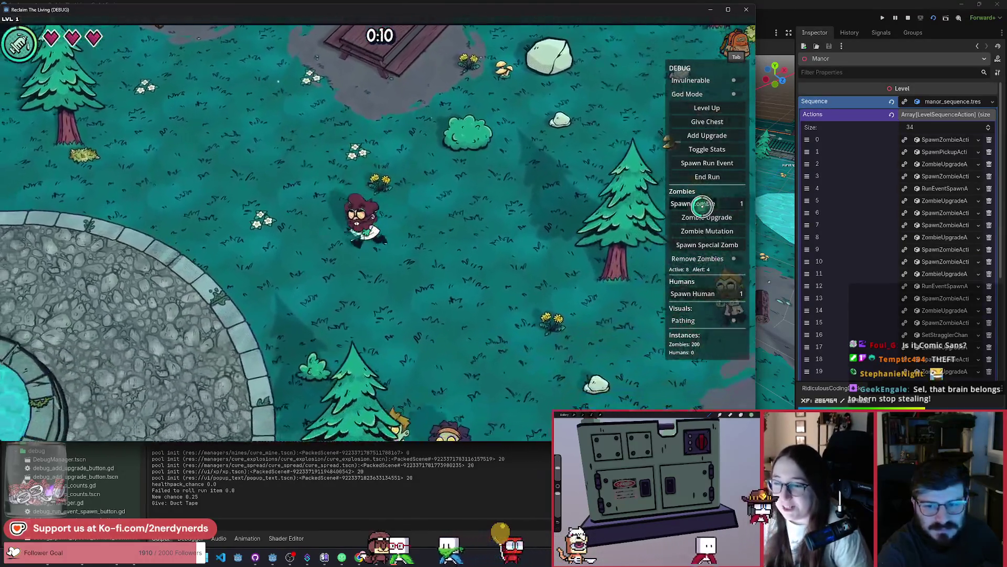
key(s)
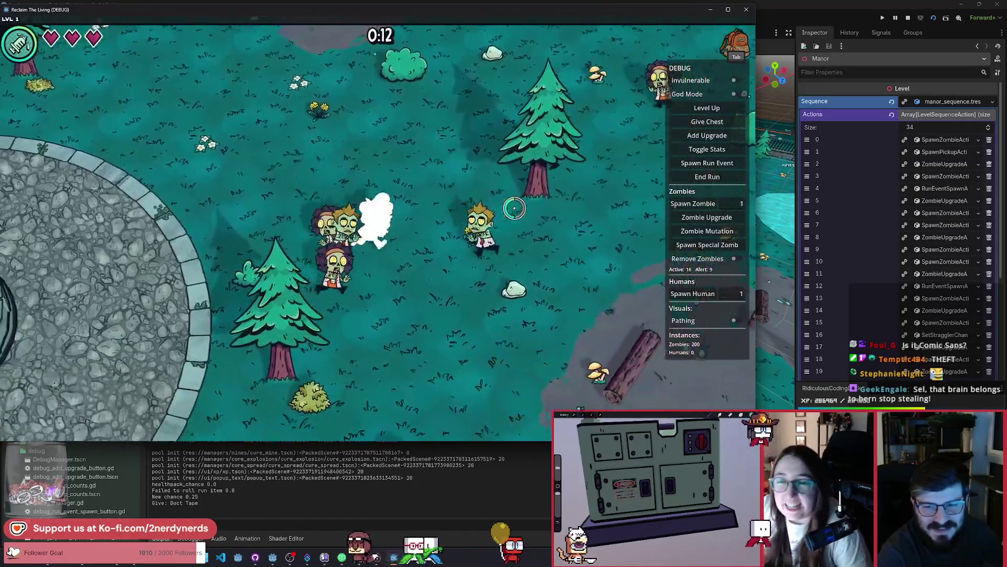
key(w)
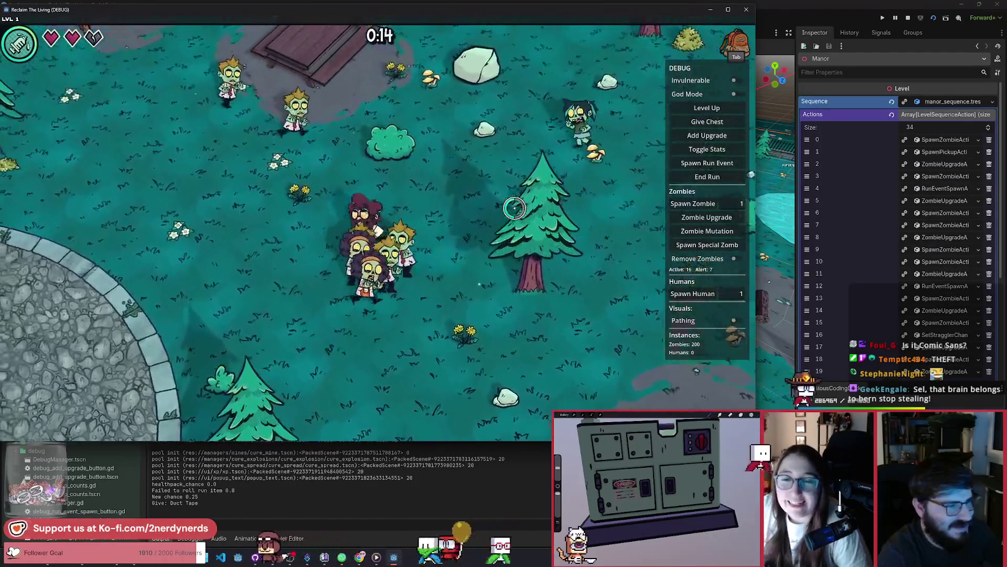
key(a)
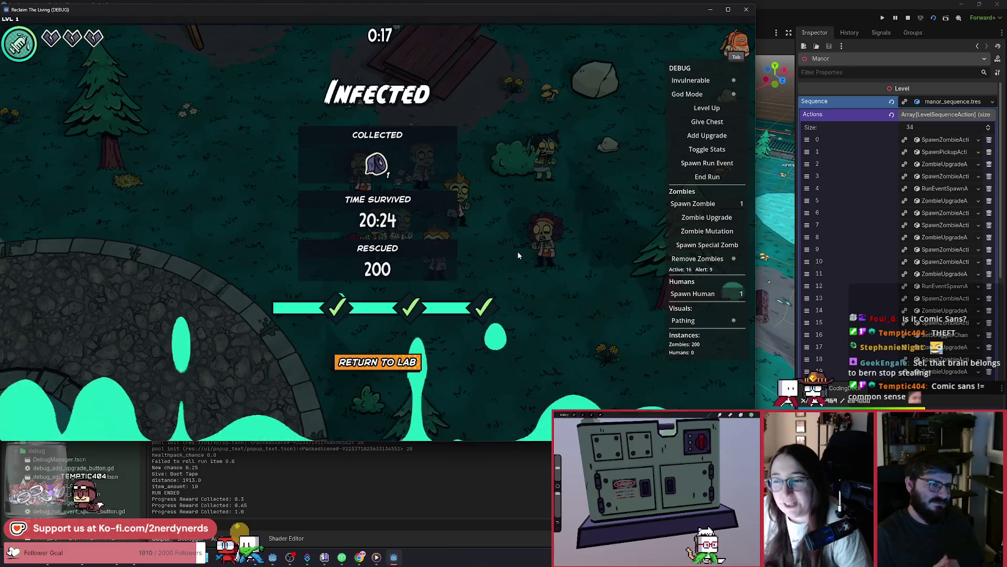
key(F8)
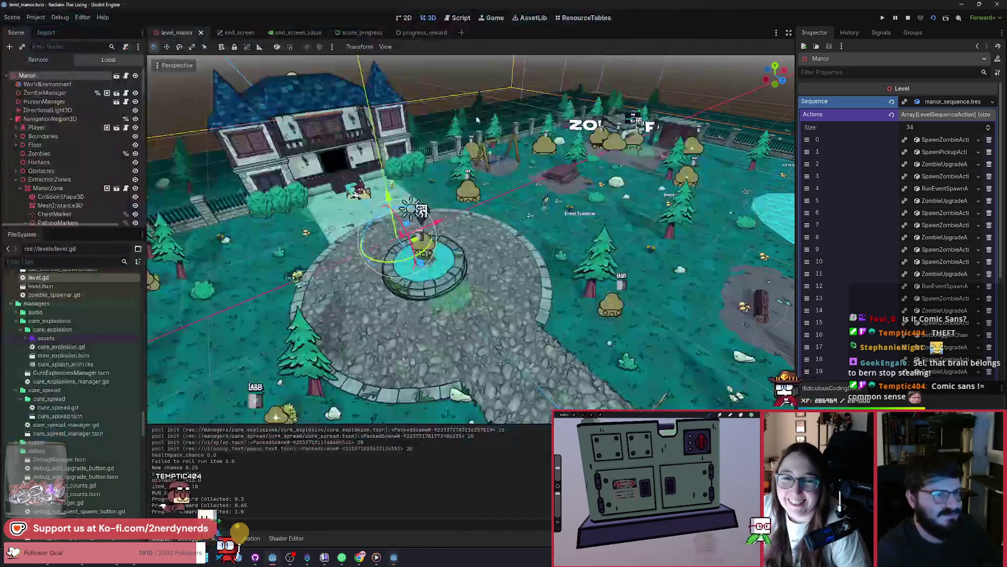
Append '!' to the EvacuatedLabel title in end_screen and save
click(234, 33)
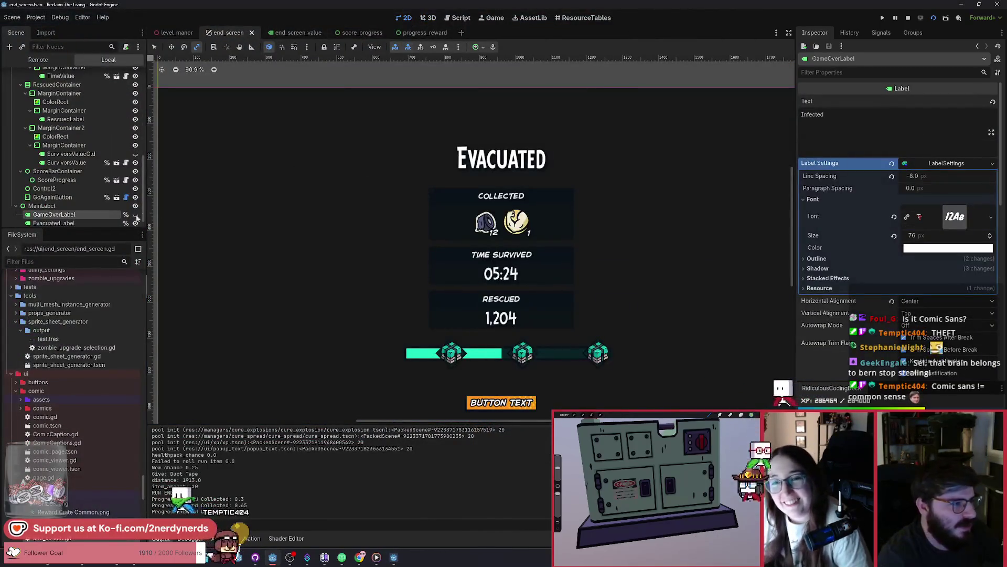
click(68, 223)
click(846, 125)
text(!)
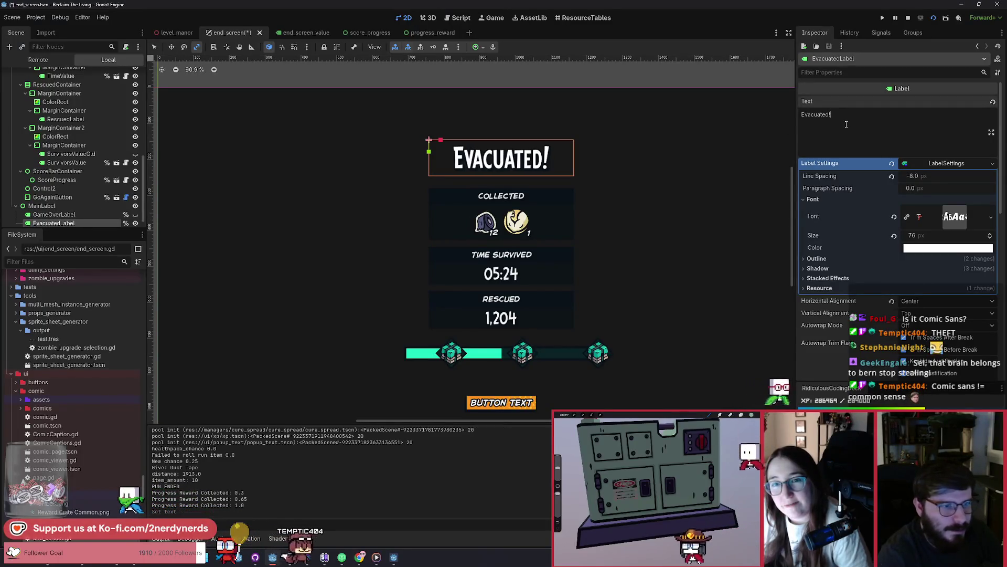
key(ctrl+s)
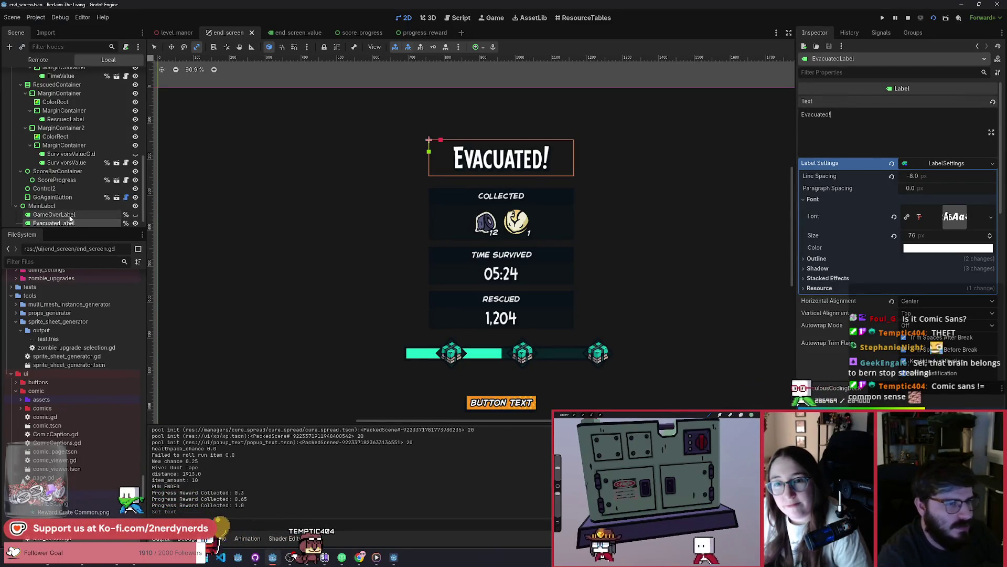
Show GameOverLabel instead of EvacuatedLabel, set its text to 'Infected!', and save
click(136, 214)
click(135, 223)
click(55, 214)
click(838, 113)
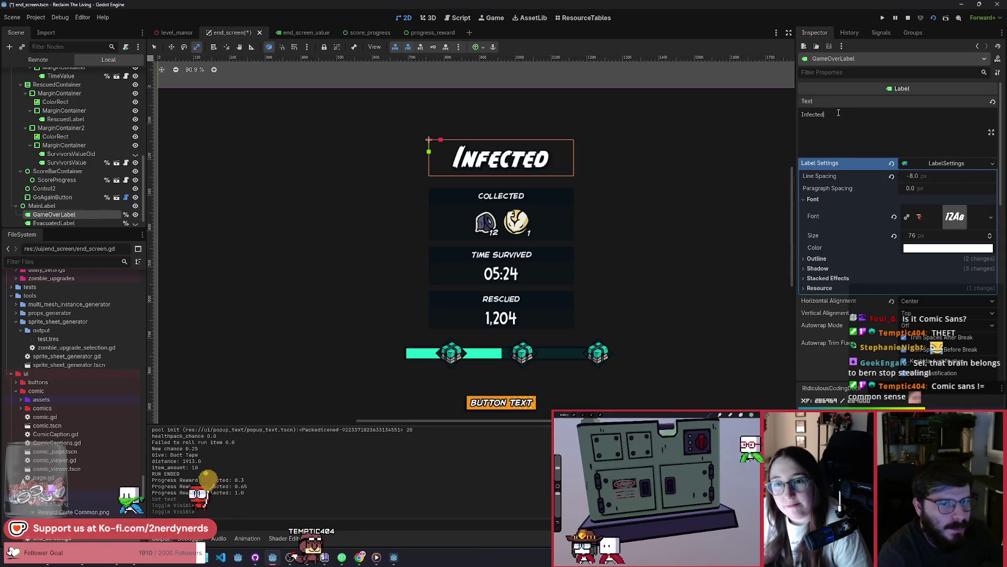
key(ctrl+s)
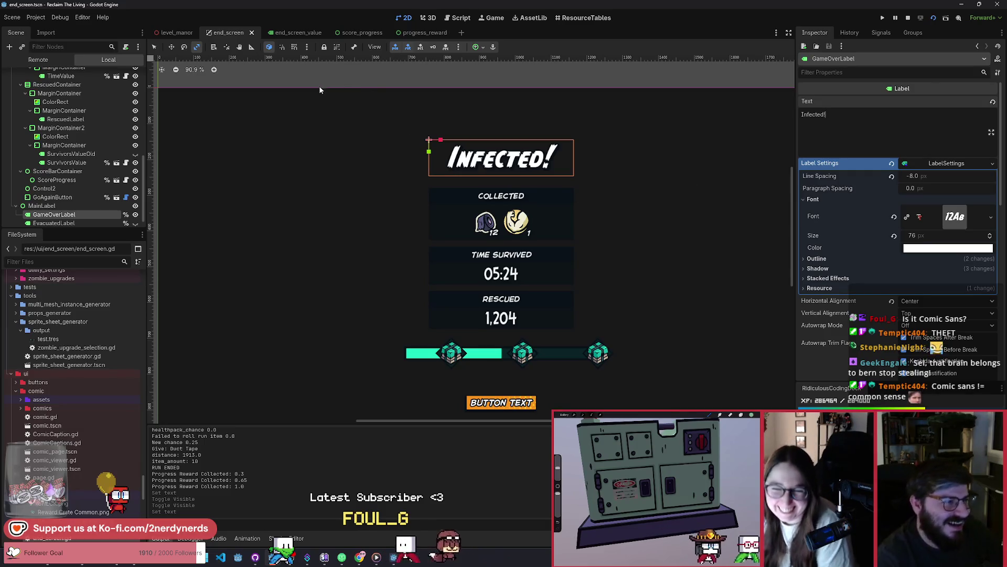
text(q)
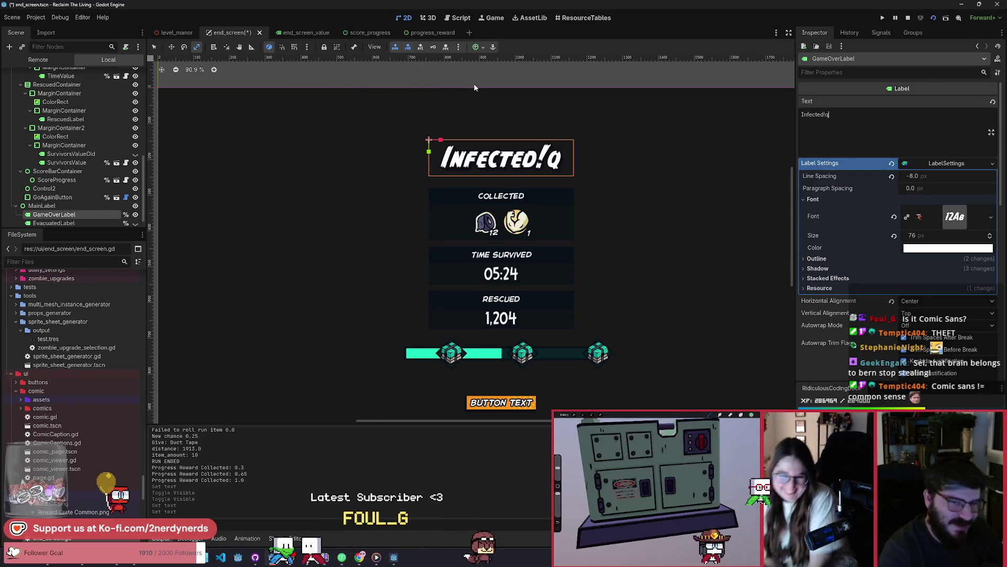
key(BackSpace)
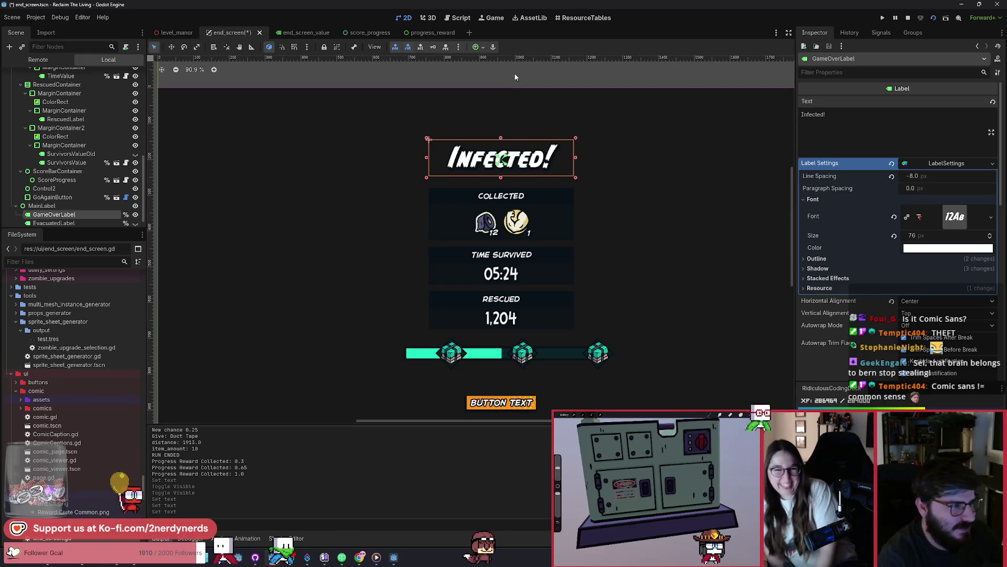
key(ctrl+s)
scroll(577, 189, down, 4)
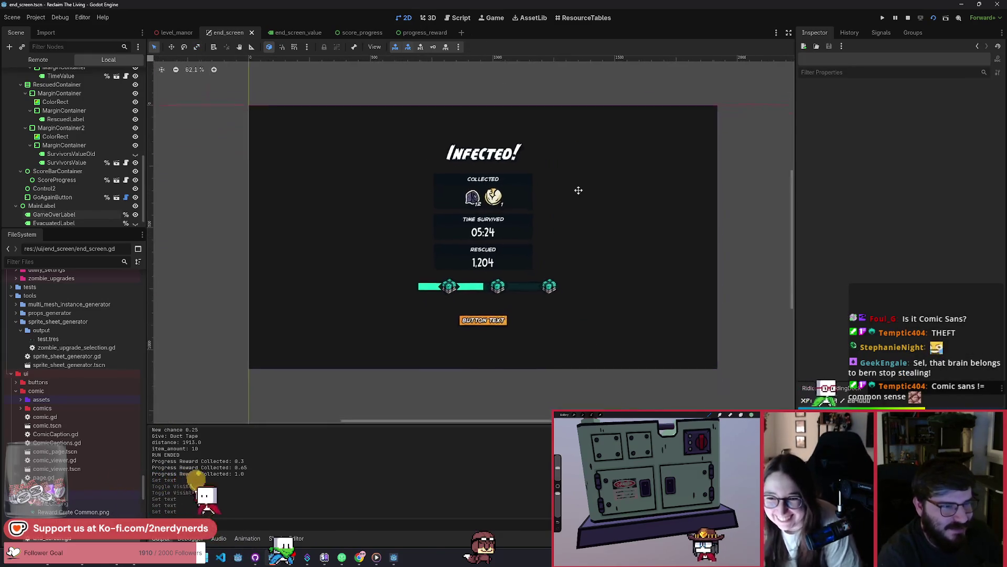
Frame the end screen layout in view and select its AnimationPlayer
scroll(592, 171, up, 2)
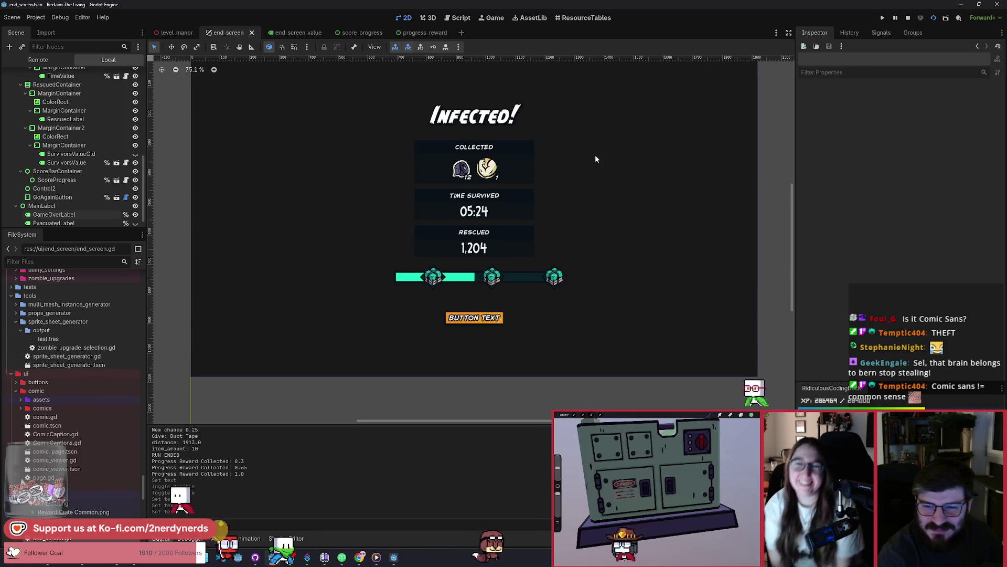
mouse_move(596, 159)
mouse_down()
mouse_move(608, 151)
mouse_move(590, 148)
mouse_move(618, 145)
mouse_move(601, 145)
mouse_move(617, 162)
mouse_up()
scroll(593, 149, up, 1)
scroll(619, 146, down, 1)
scroll(118, 199, down, 1)
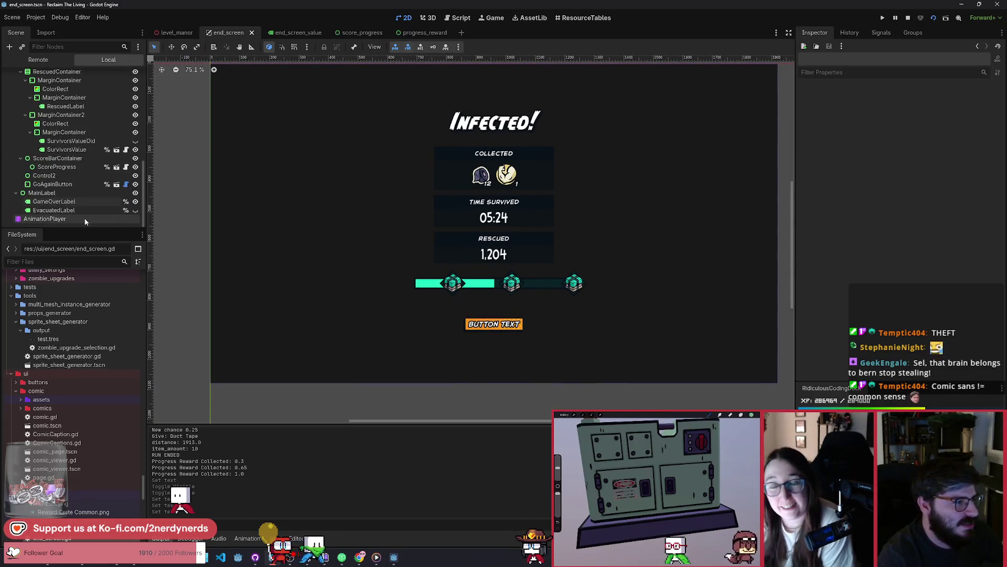
click(47, 219)
Replay REVEAL from the start repeatedly, ending at 0.3 s with title, stats and button shown
click(205, 374)
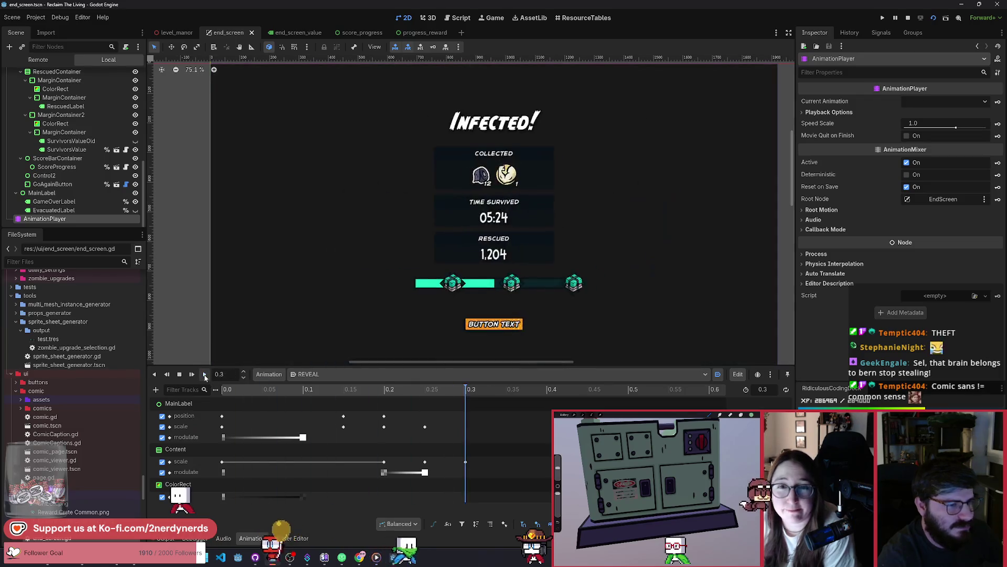
click(205, 375)
click(204, 374)
click(205, 374)
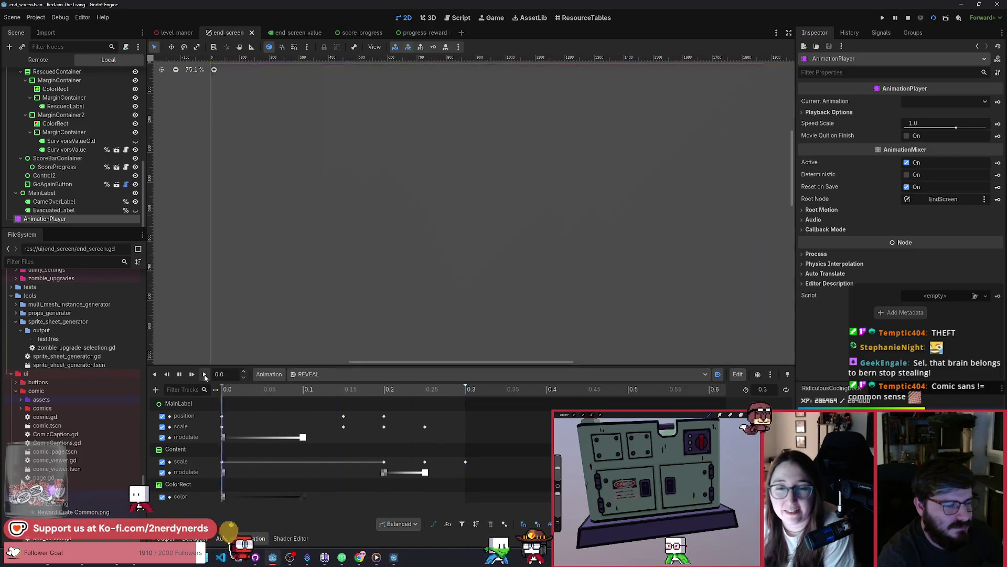
click(205, 374)
click(205, 374)
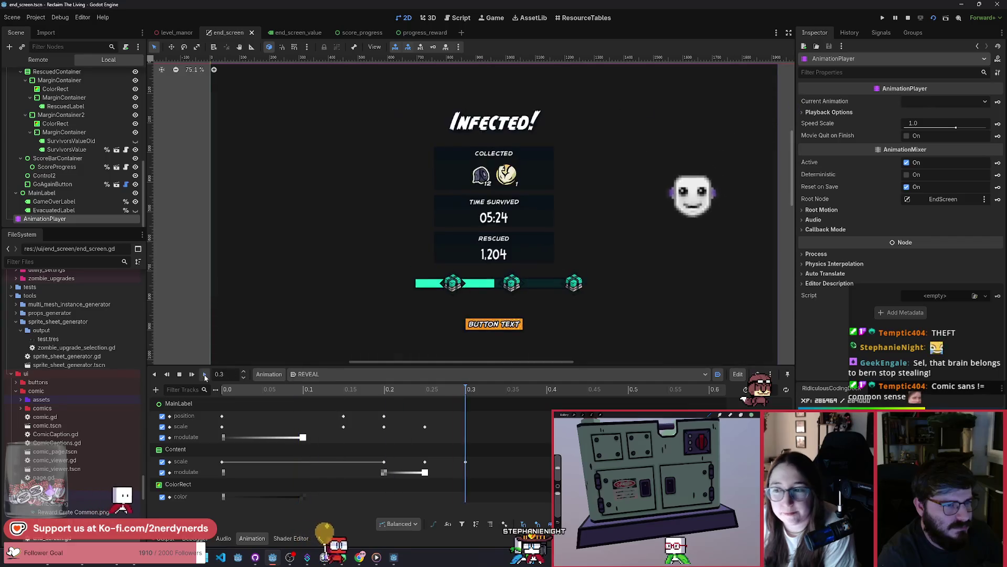
click(205, 374)
click(205, 374)
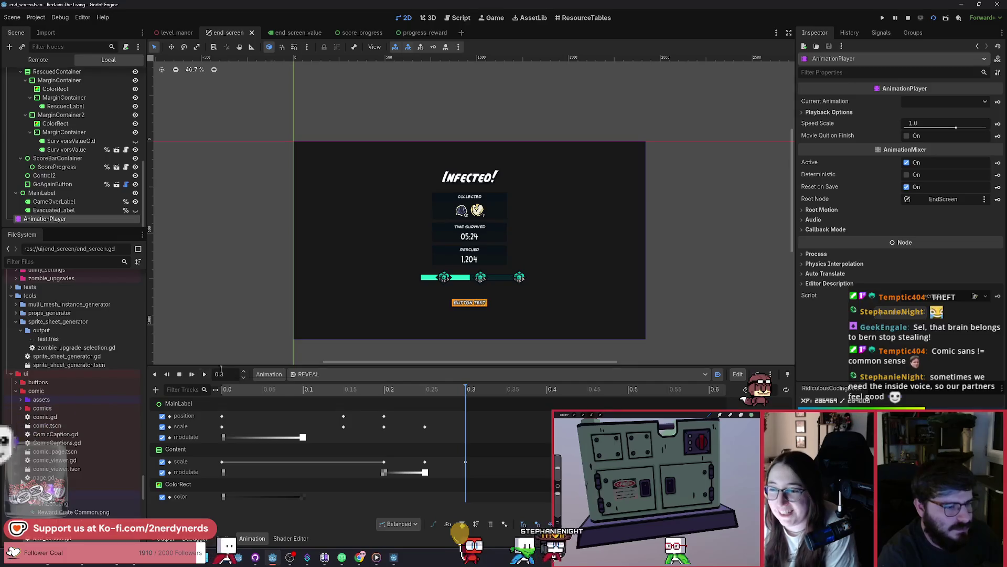
Scrub REVEAL back to 0.1 s and zoom in and out on the enlarged INFECTED! title
mouse_move(297, 389)
mouse_down()
mouse_move(241, 388)
mouse_move(252, 399)
mouse_move(288, 388)
mouse_move(226, 389)
mouse_move(286, 393)
mouse_up()
scroll(486, 278, up, 6)
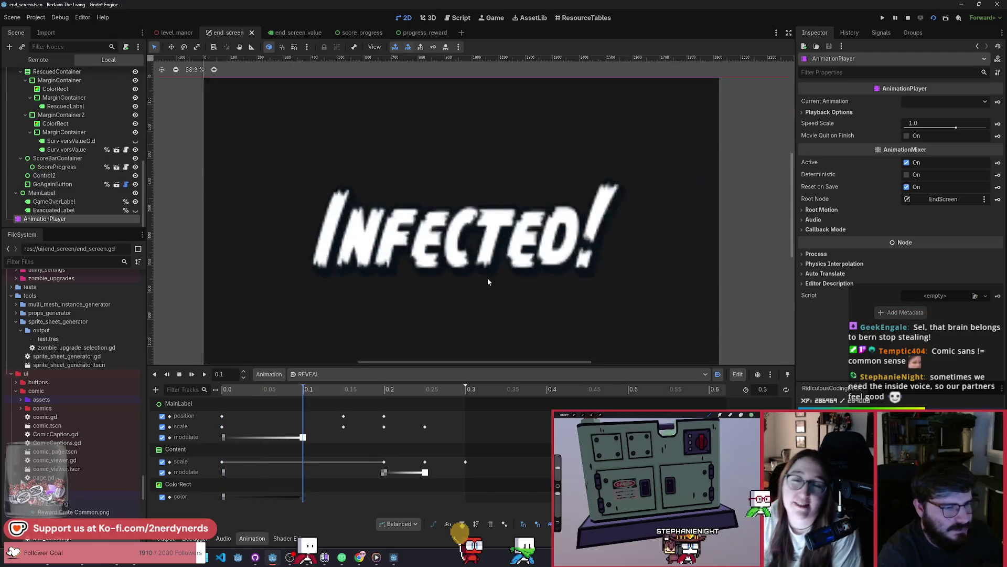
scroll(532, 283, down, 1)
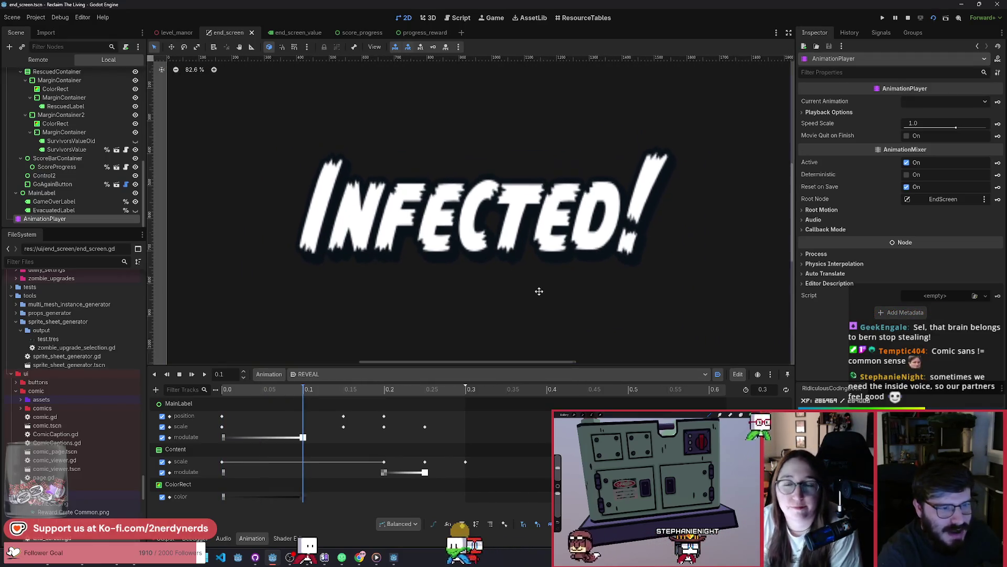
scroll(535, 299, up, 2)
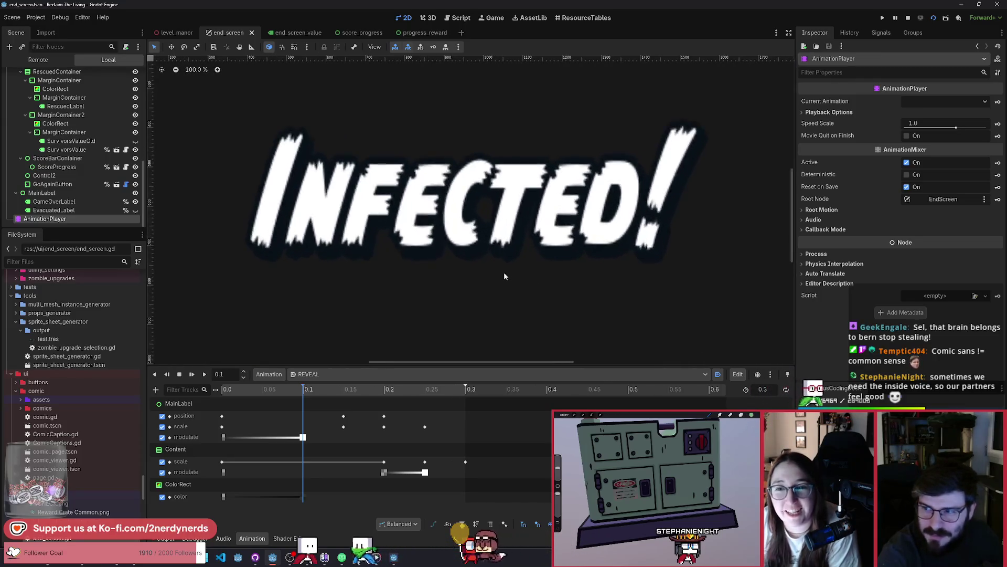
scroll(493, 215, up, 12)
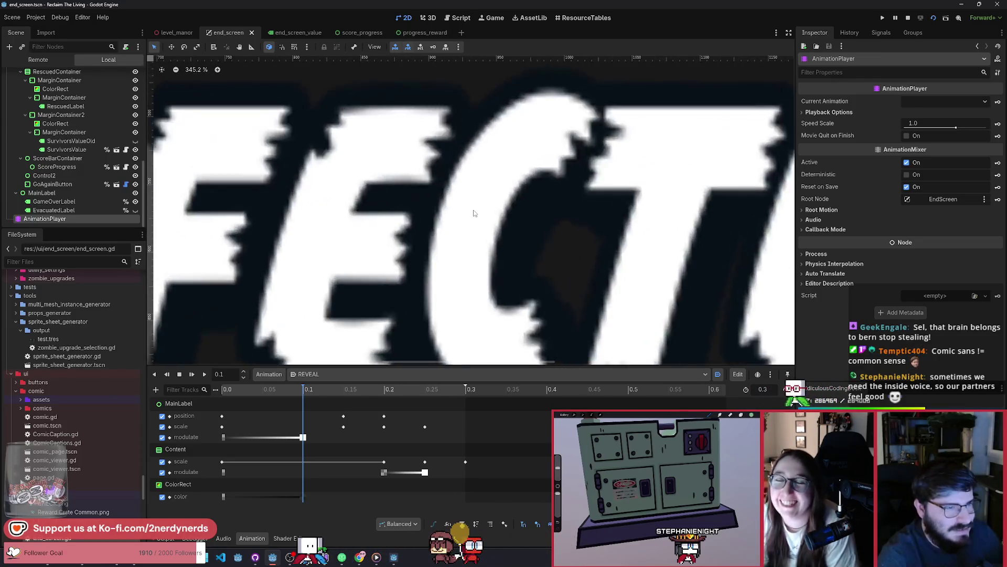
scroll(431, 209, down, 5)
scroll(430, 208, down, 9)
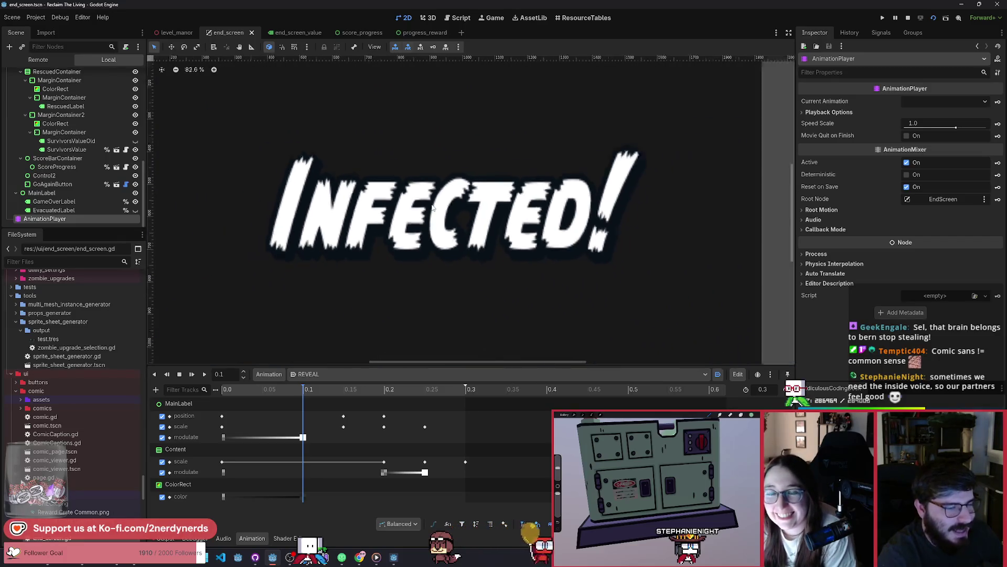
scroll(531, 222, up, 20)
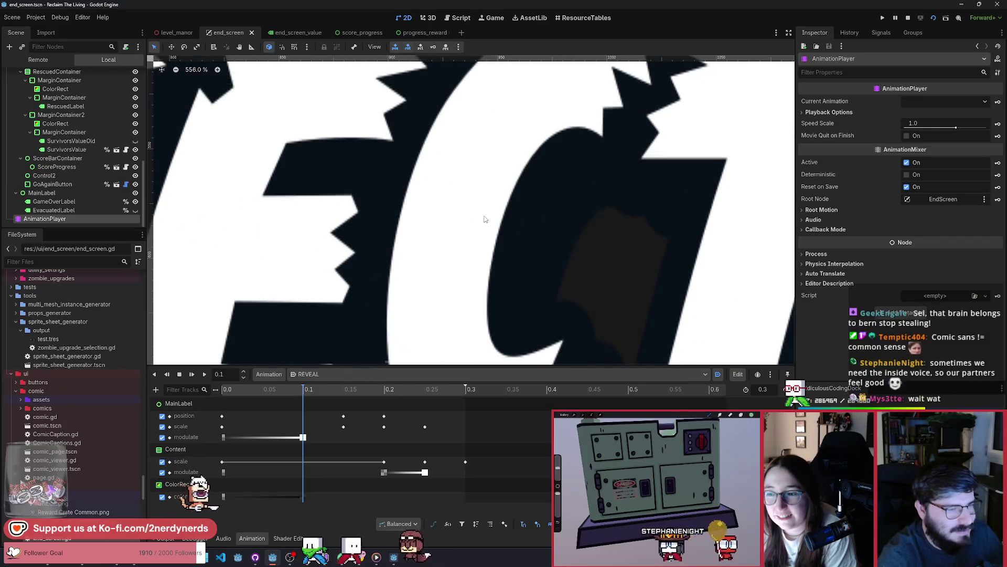
scroll(484, 220, down, 1)
scroll(485, 220, down, 11)
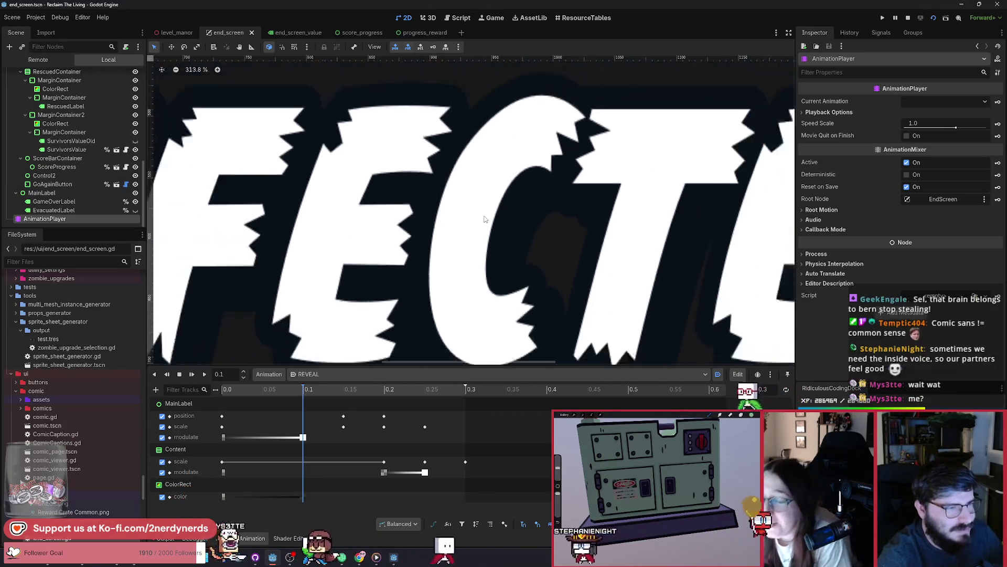
scroll(485, 220, down, 8)
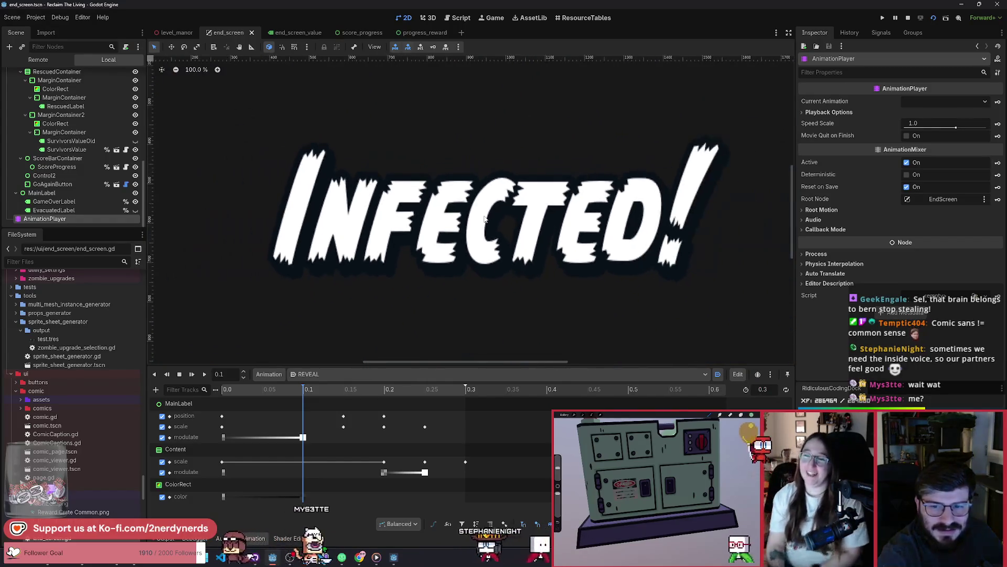
scroll(549, 224, down, 1)
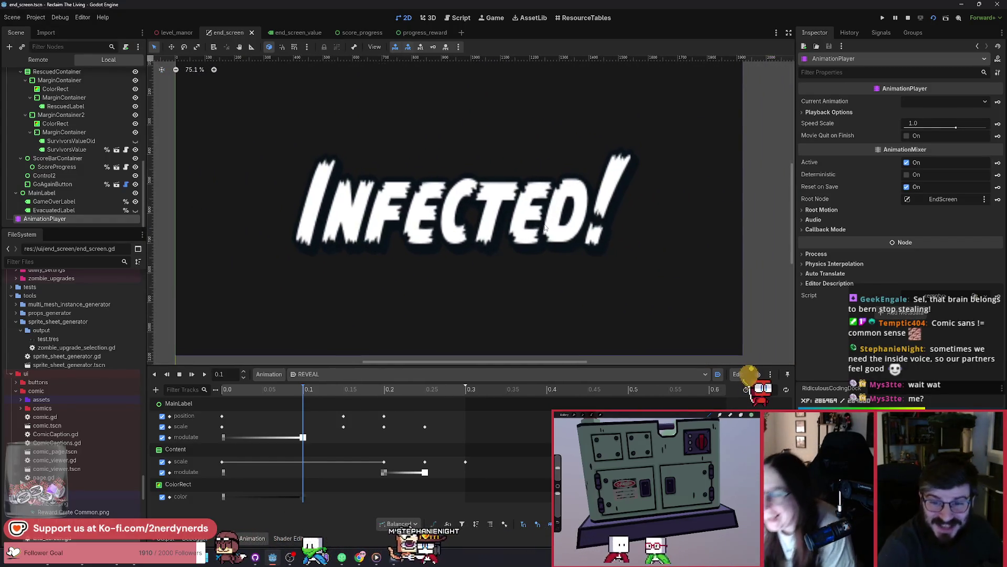
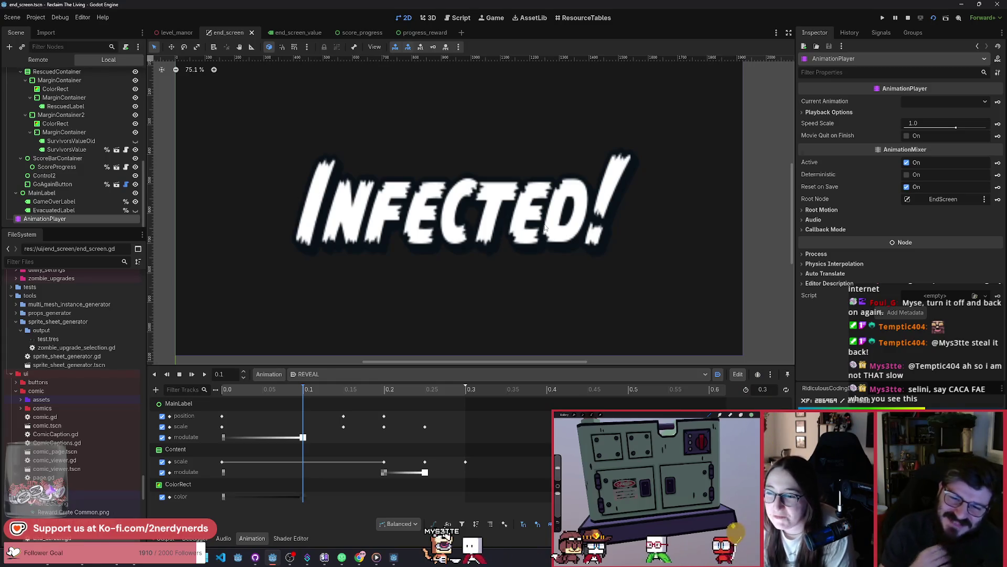
Replay the REVEAL animation preview repeatedly to review the end-screen reveal
click(205, 374)
click(205, 374)
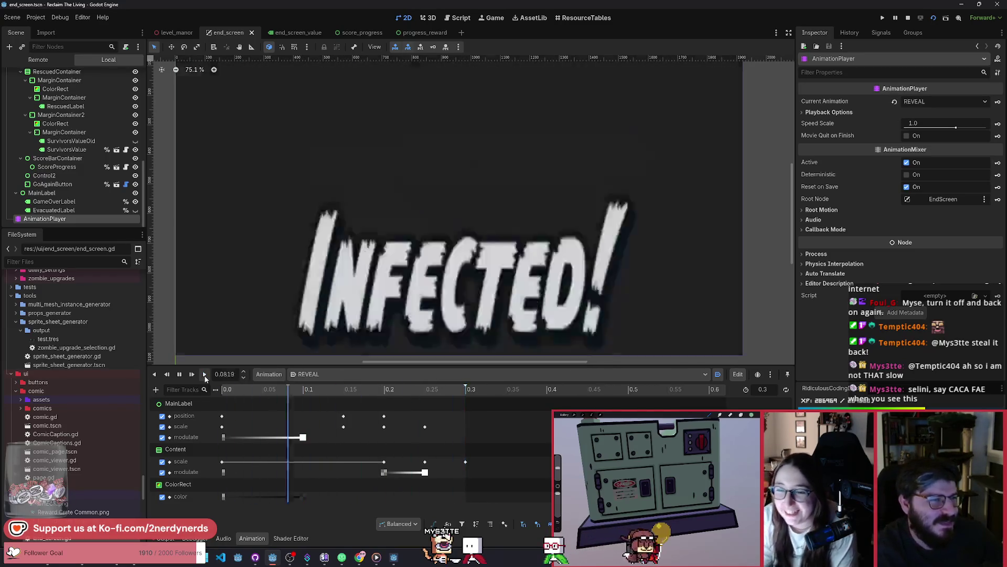
scroll(474, 235, down, 2)
click(205, 374)
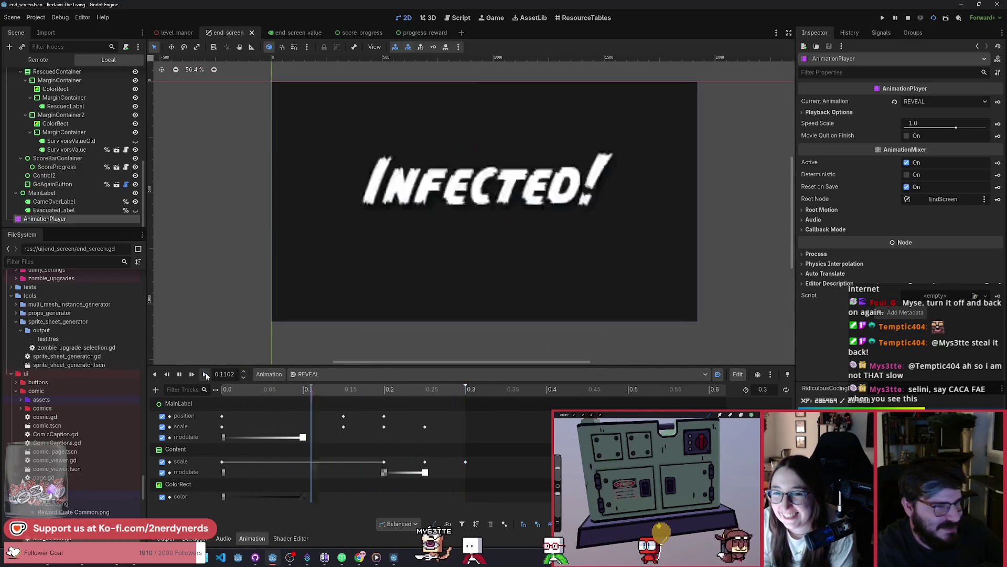
click(206, 374)
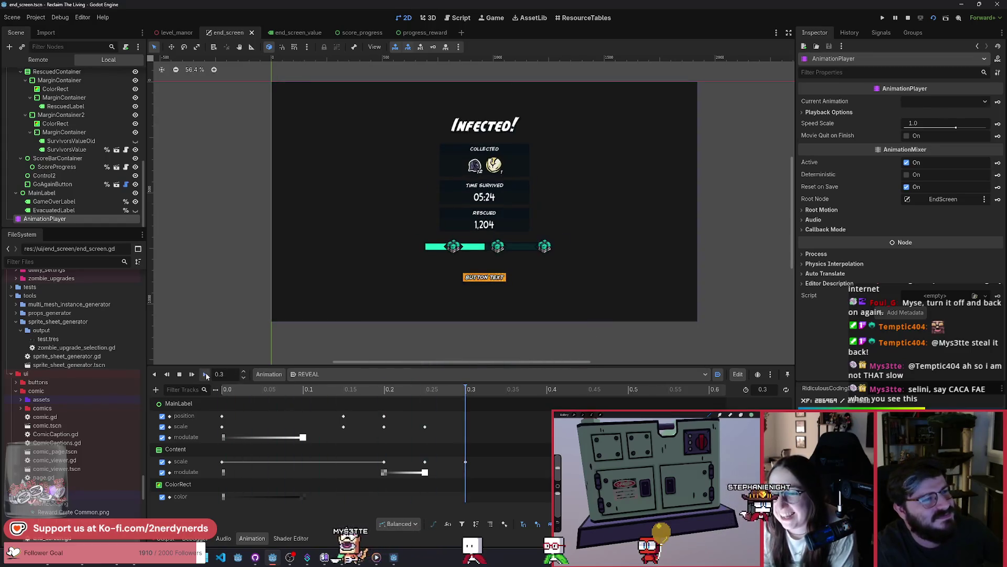
click(205, 374)
click(206, 374)
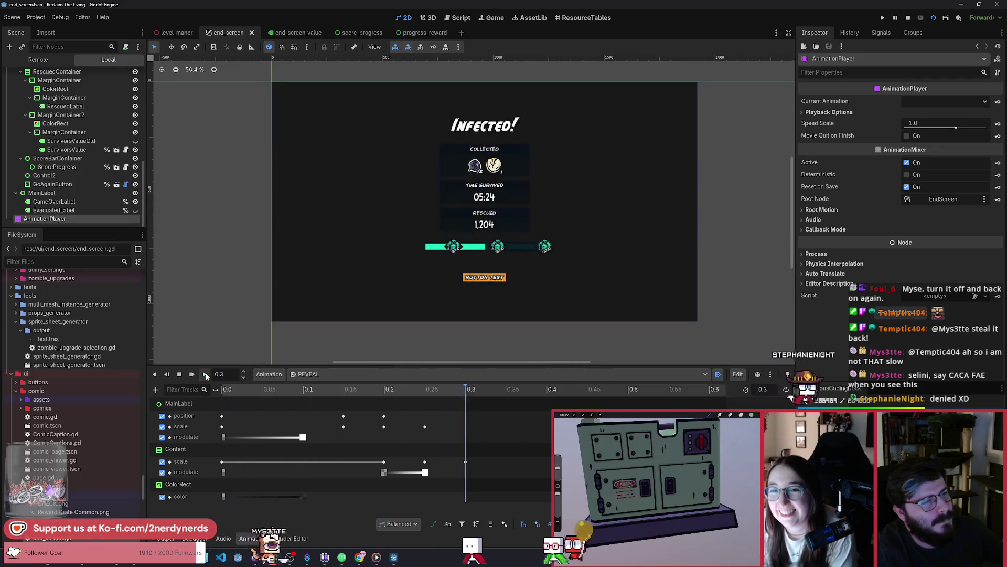
click(206, 374)
click(205, 374)
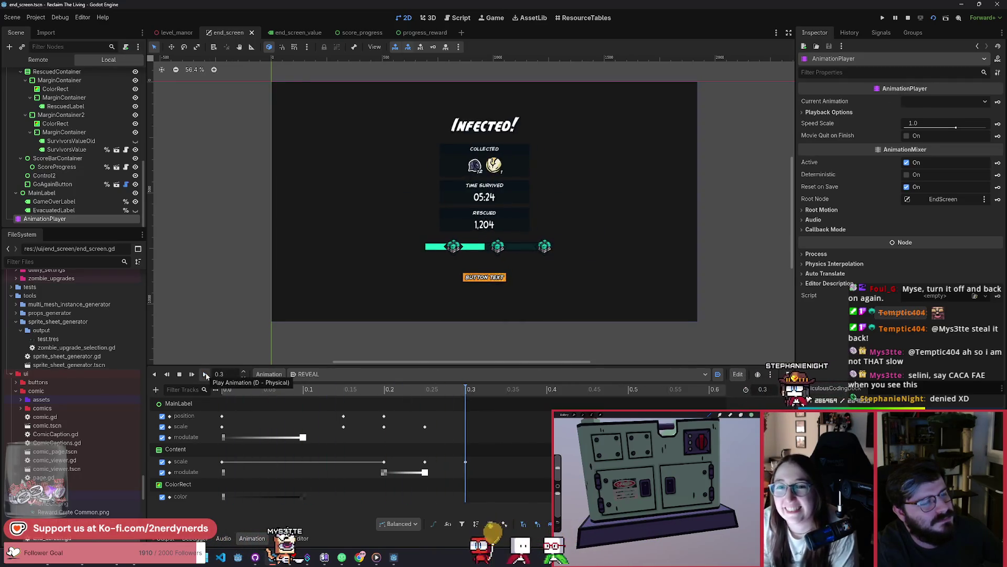
scroll(502, 217, up, 3)
scroll(502, 216, up, 3)
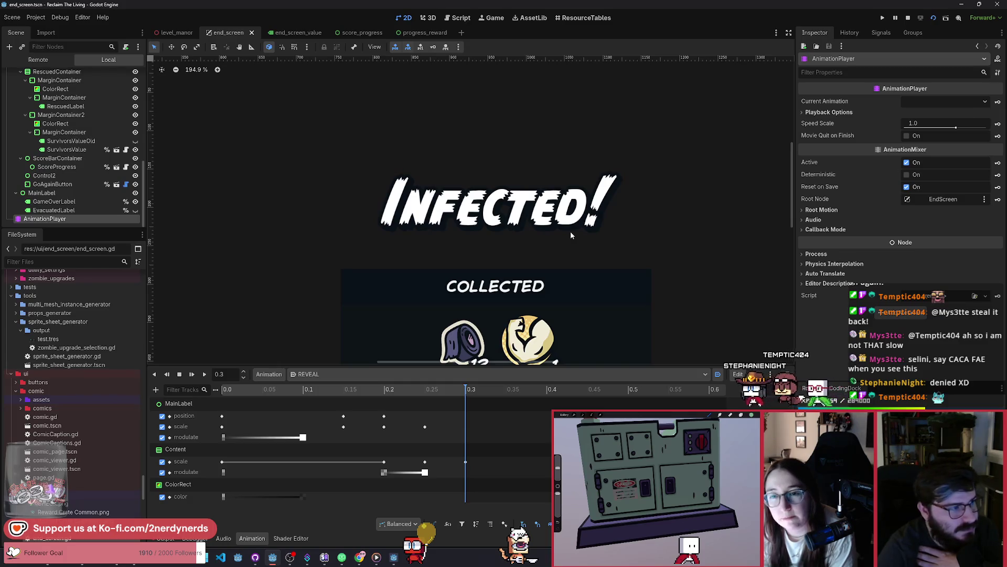
Swap the GameOverLabel title for the EvacuatedLabel, then switch back to the Infected title
click(135, 202)
click(135, 210)
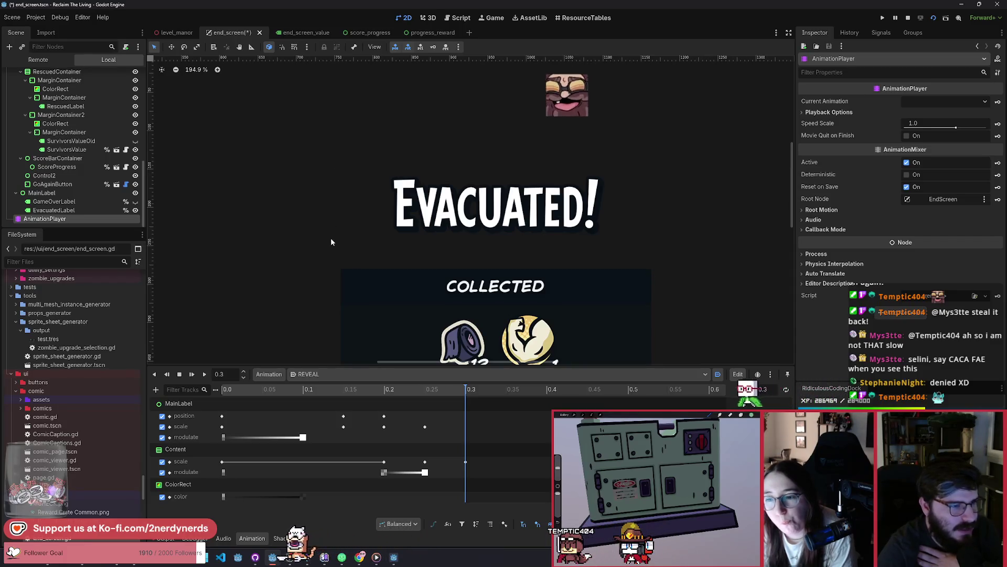
click(135, 210)
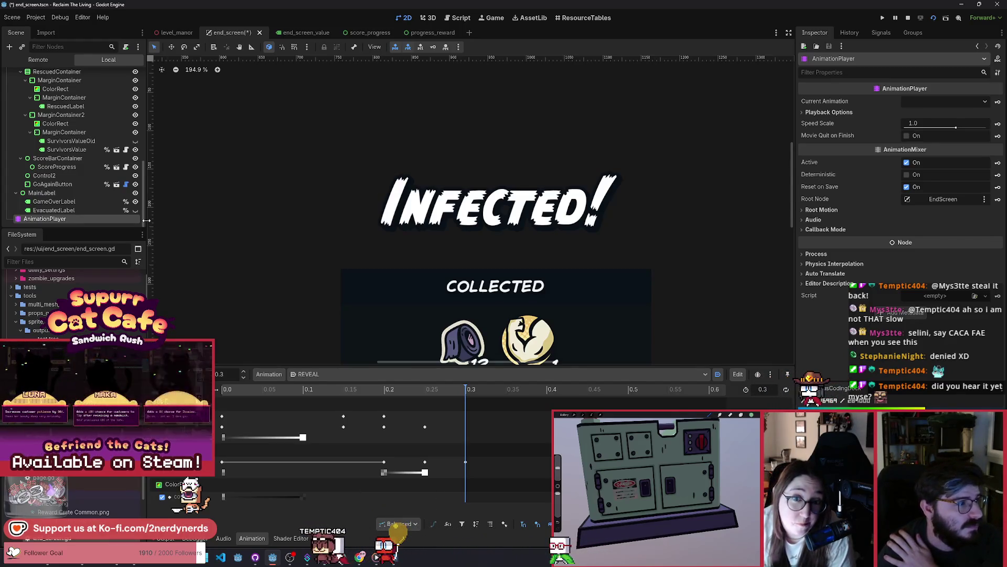
Preview the REVEAL animation several more times to watch the stats fade in
scroll(288, 232, down, 2)
scroll(407, 246, down, 12)
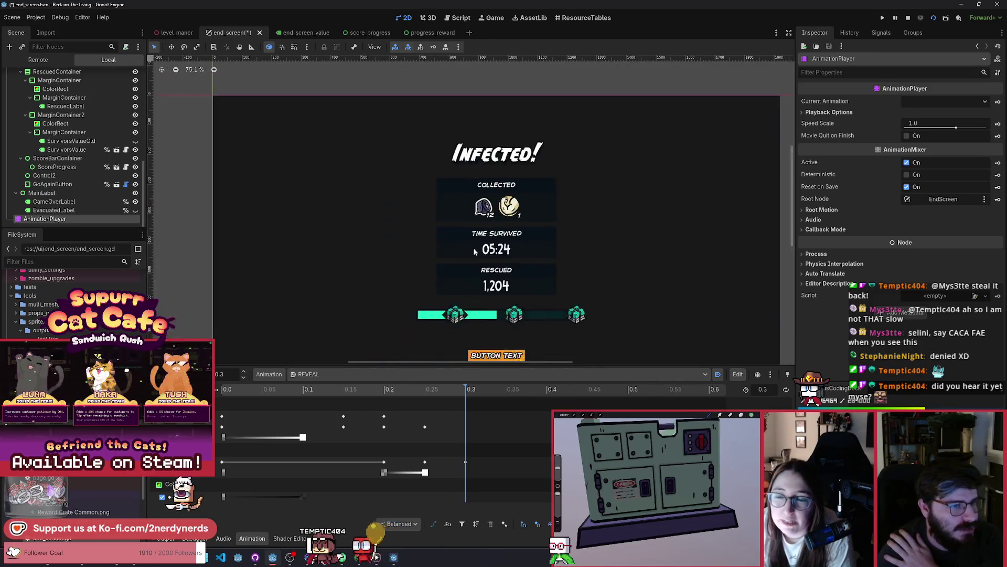
scroll(568, 262, up, 1)
click(407, 389)
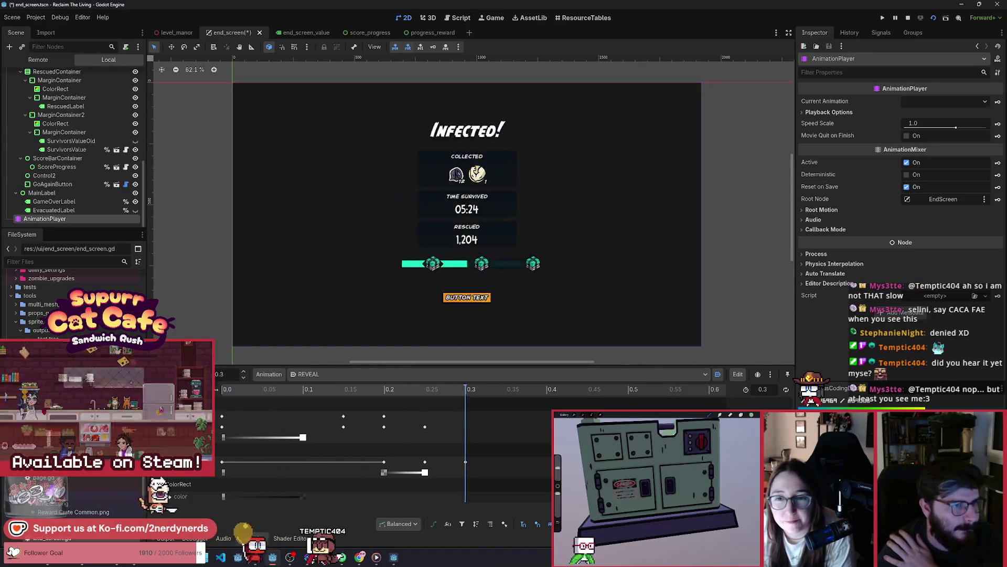
click(207, 374)
click(207, 374)
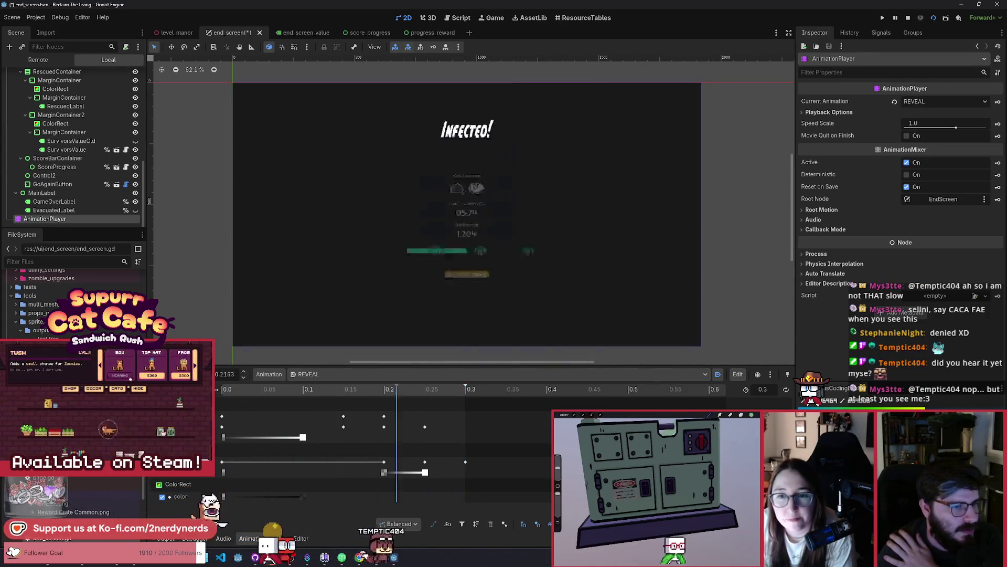
click(207, 374)
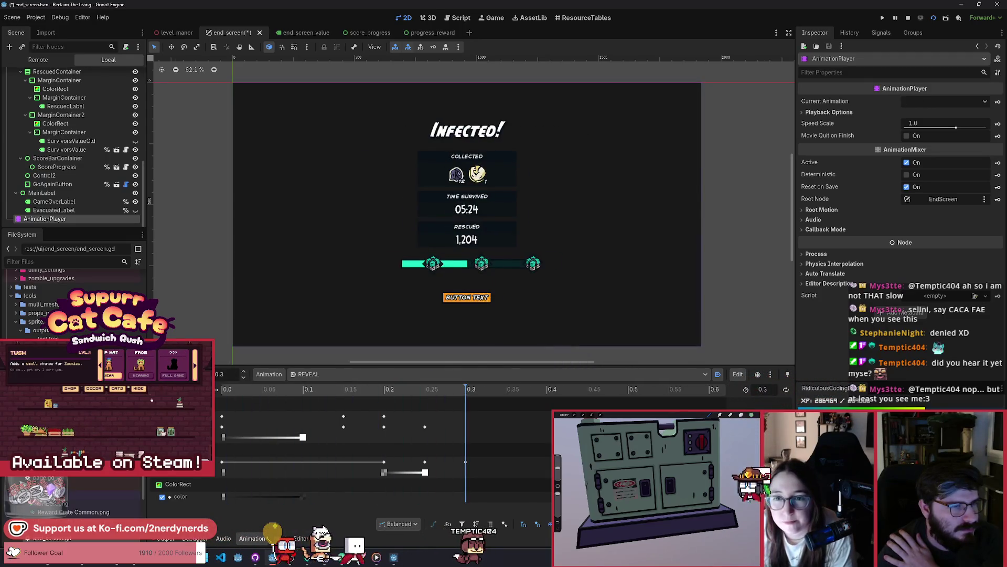
click(207, 374)
click(207, 374)
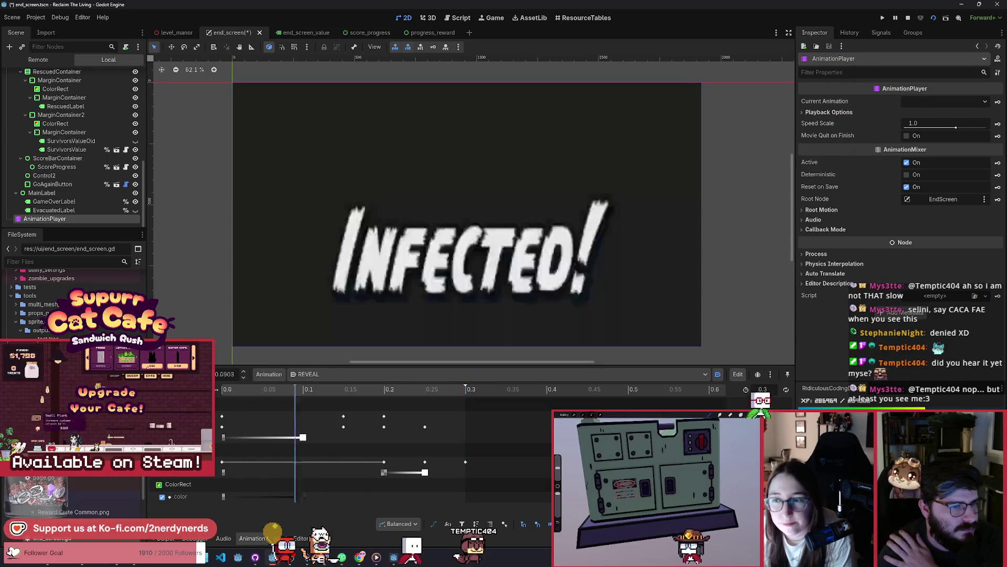
click(207, 374)
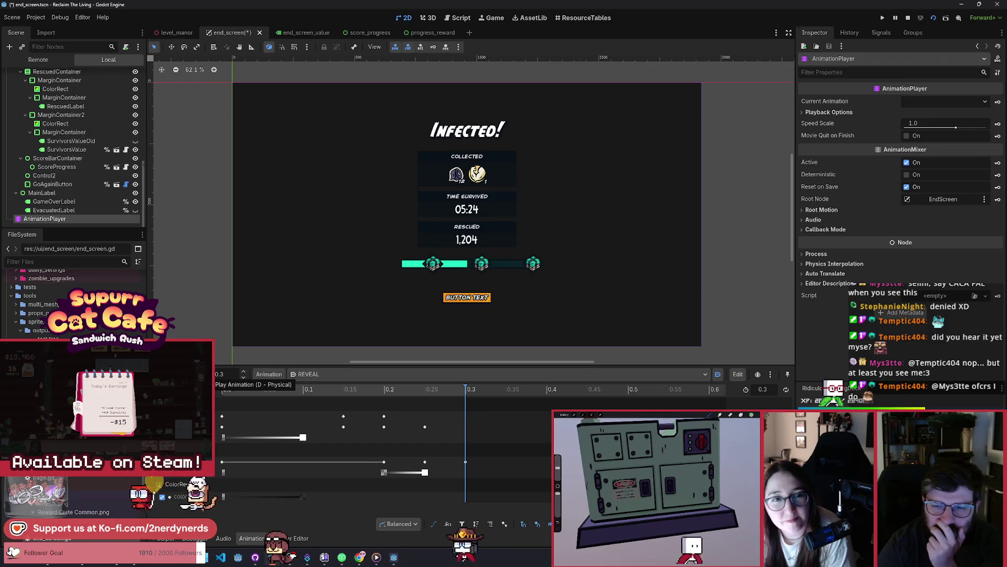
Replay REVEAL a few final times and save the end_screen scene with Ctrl+S
key(d)
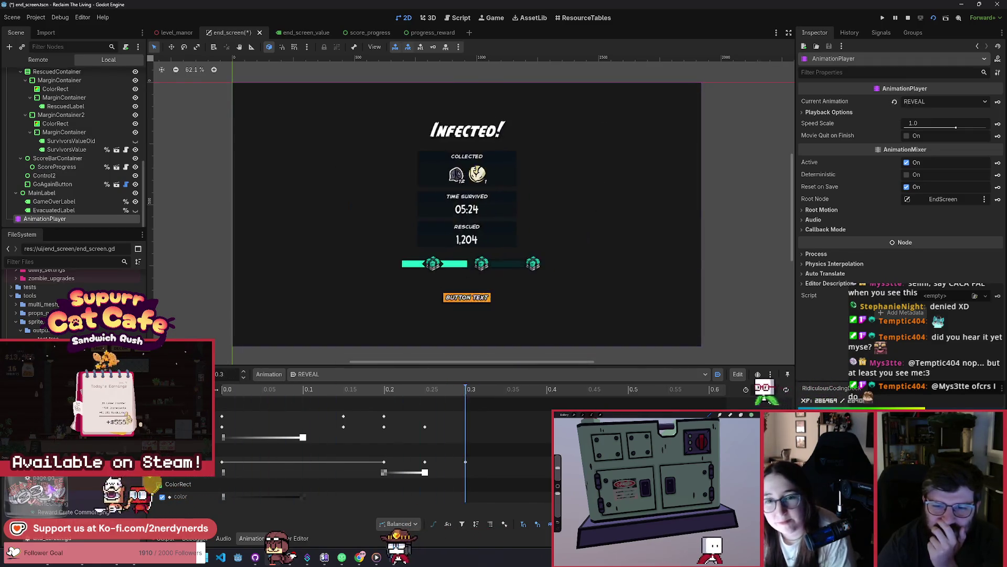
key(d)
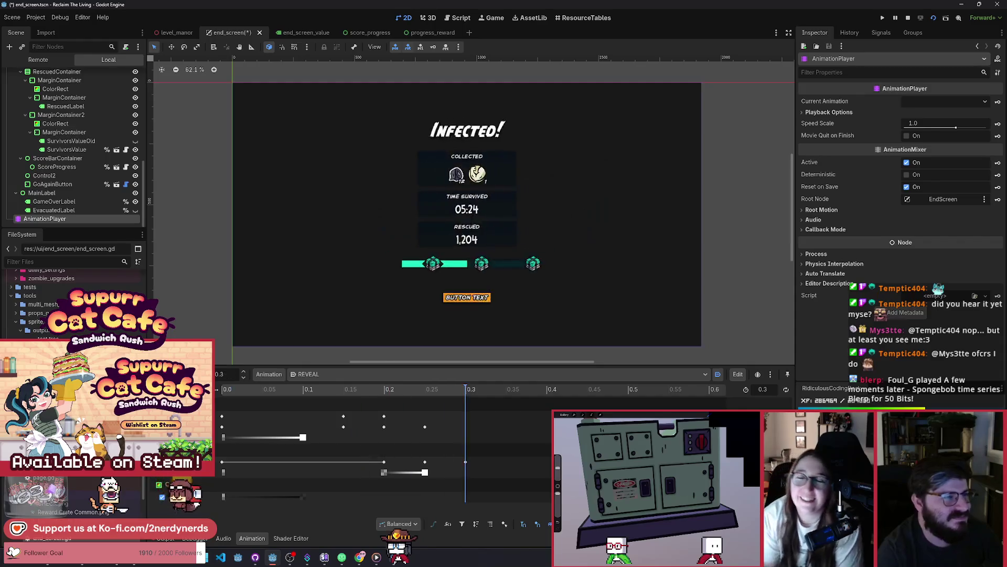
click(205, 374)
key(ctrl+s)
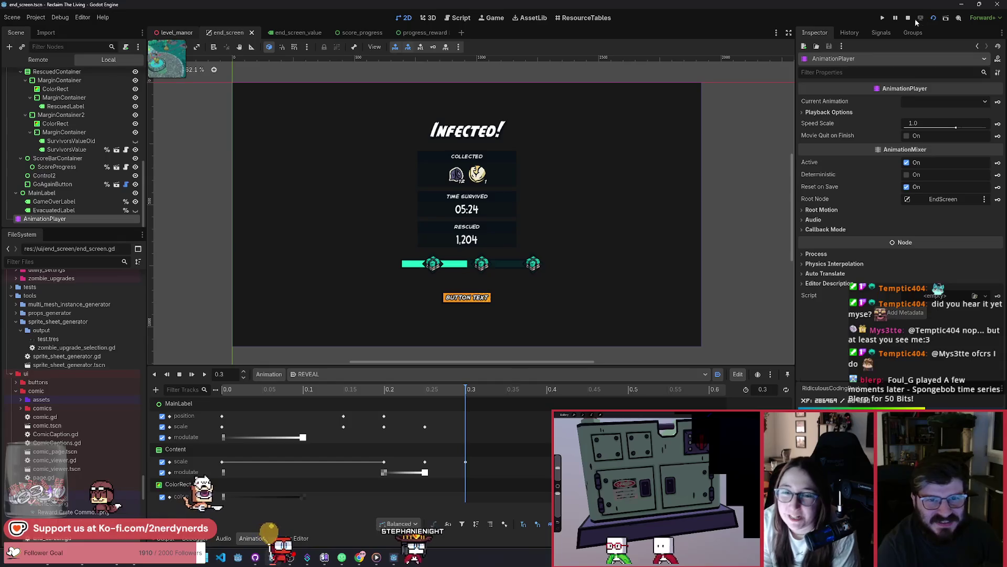
Switch to the level_manor 3D scene tab and launch it with Run Current Scene
key(ctrl+shift+Tab)
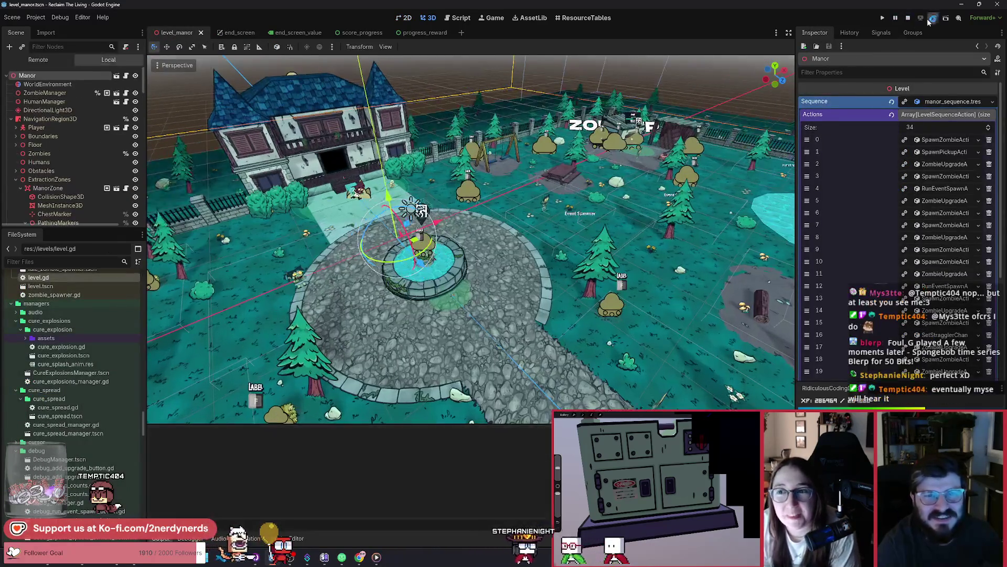
click(927, 18)
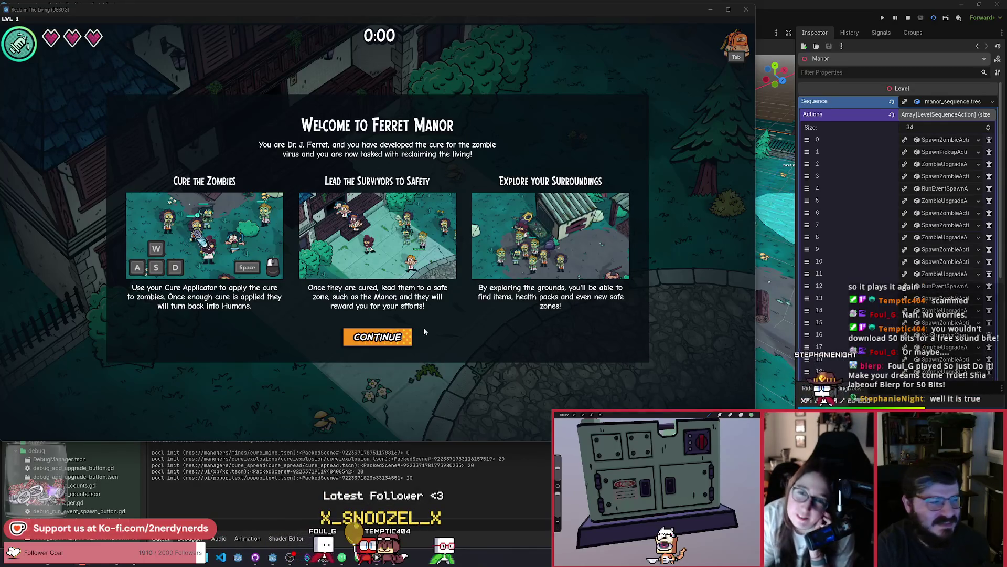
Dismiss the Ferret Manor welcome, open the debug panel and walk right past the swings and picnic table
click(405, 336)
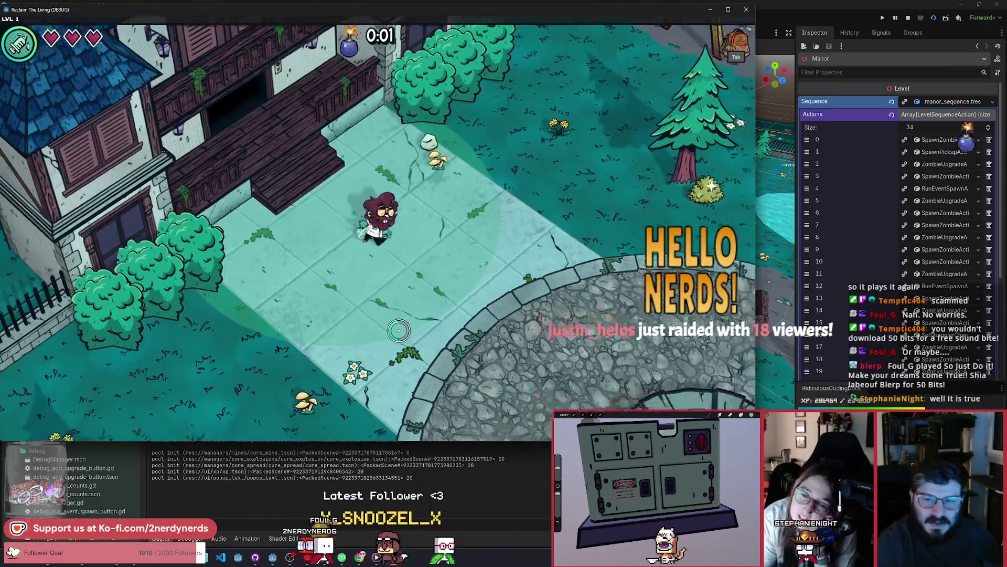
key(F1)
key(d)
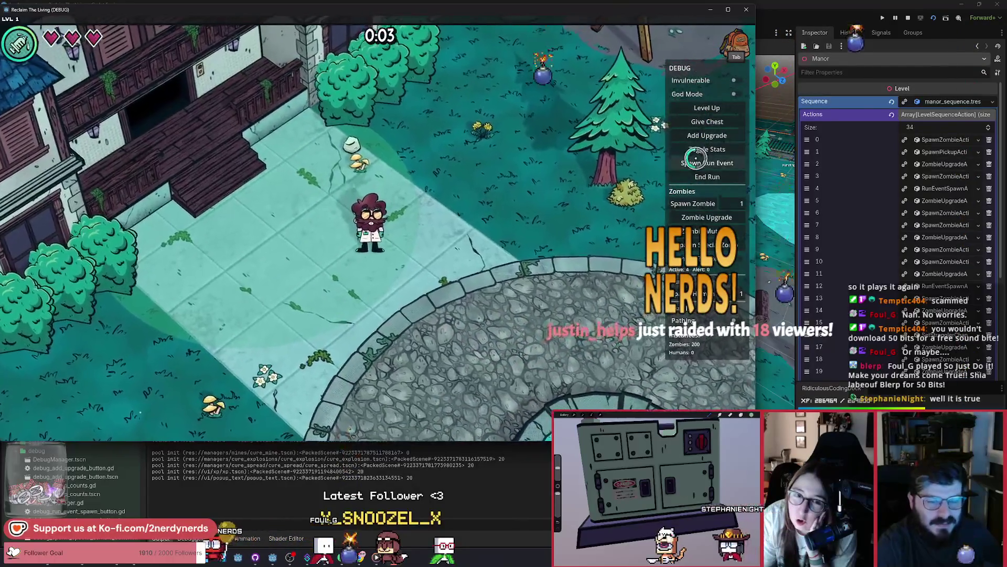
key(w)
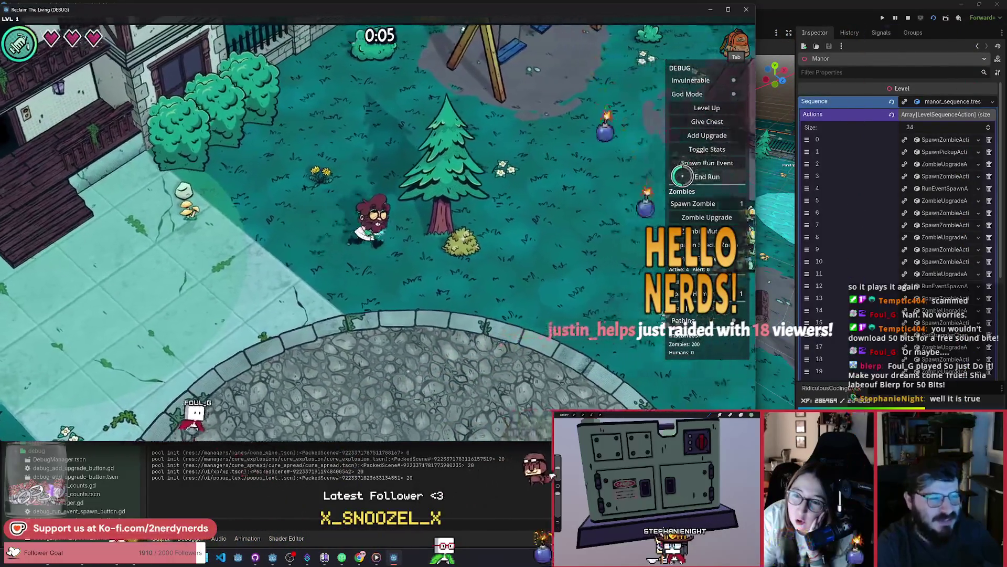
key(s)
key(d)
key(s)
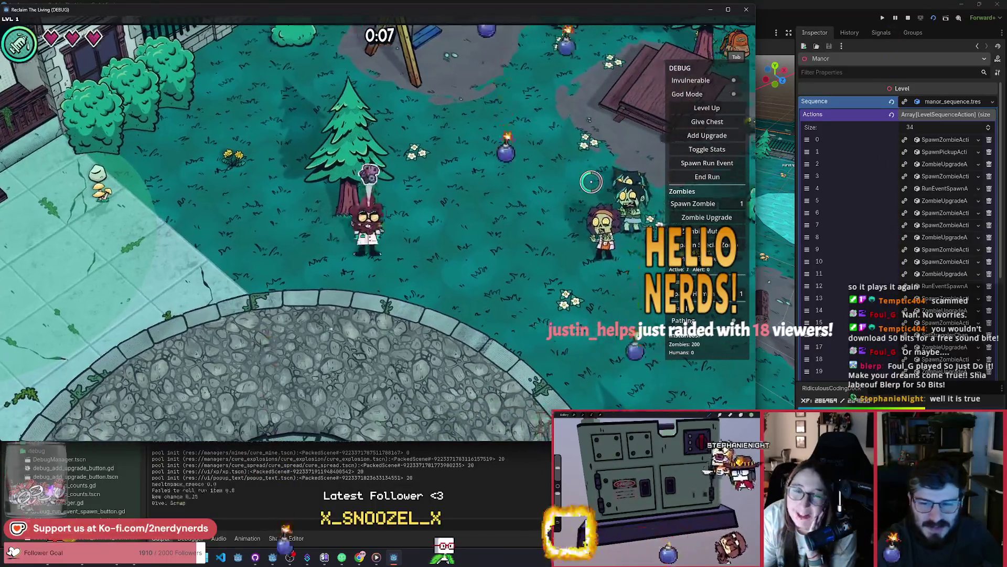
key(w)
key(d)
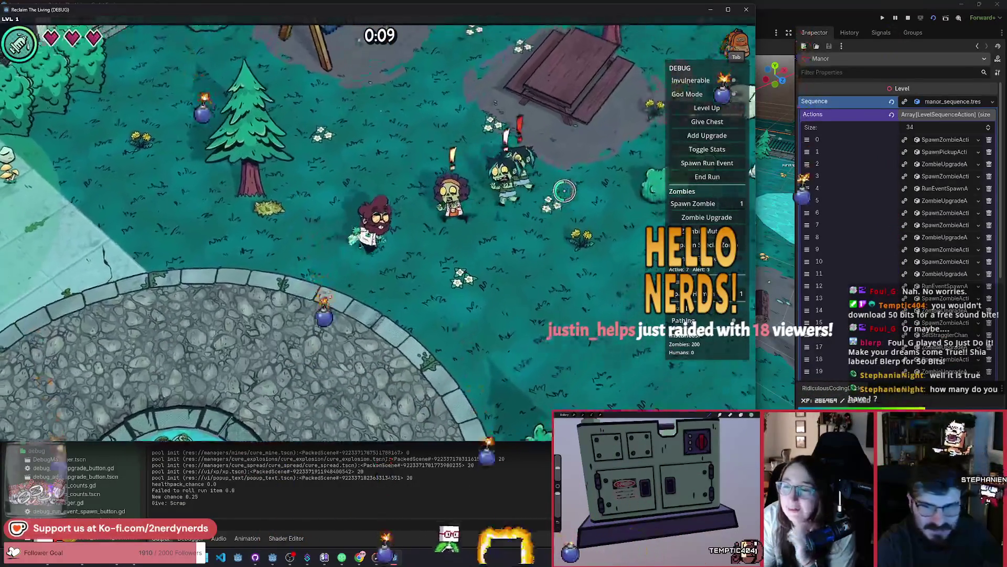
key(d)
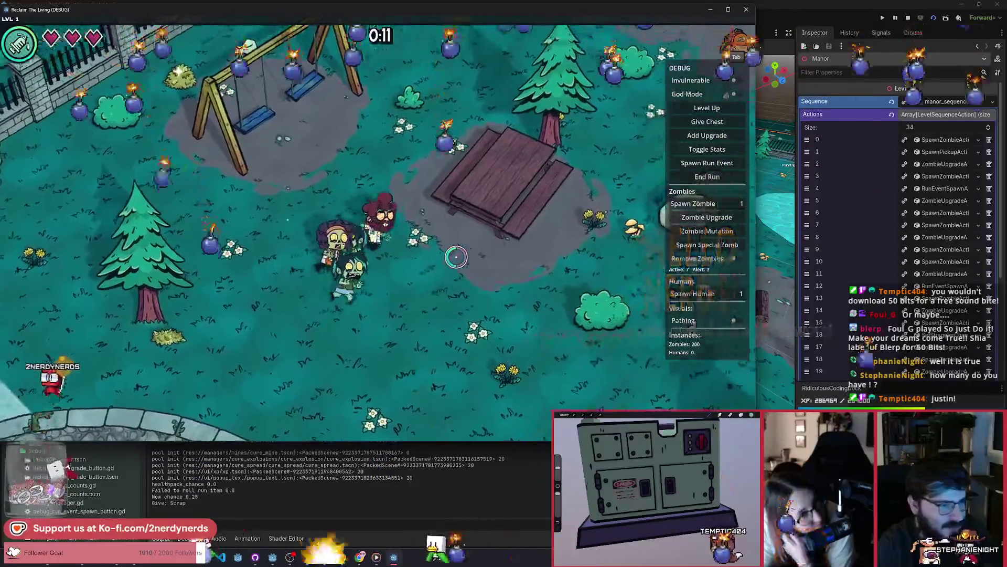
key(s)
key(s)
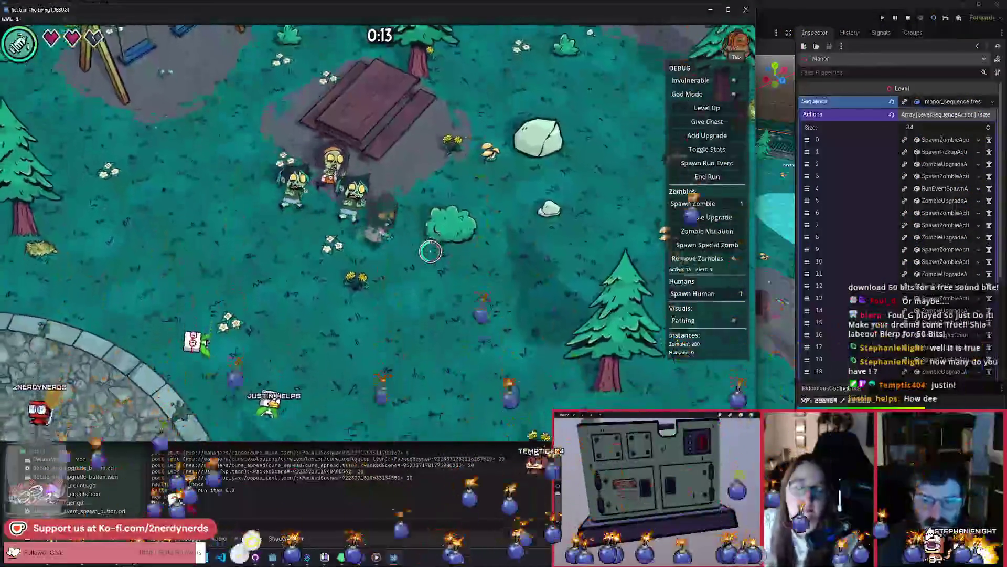
Walk back up-left toward the swings, then down into the zombies until infected
key(a)
key(w)
key(a)
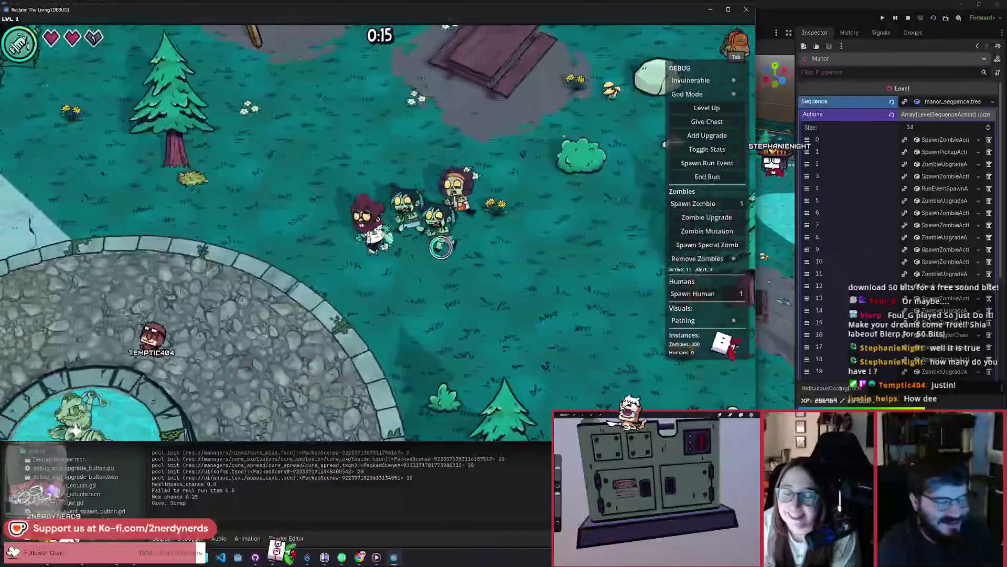
key(w)
key(a)
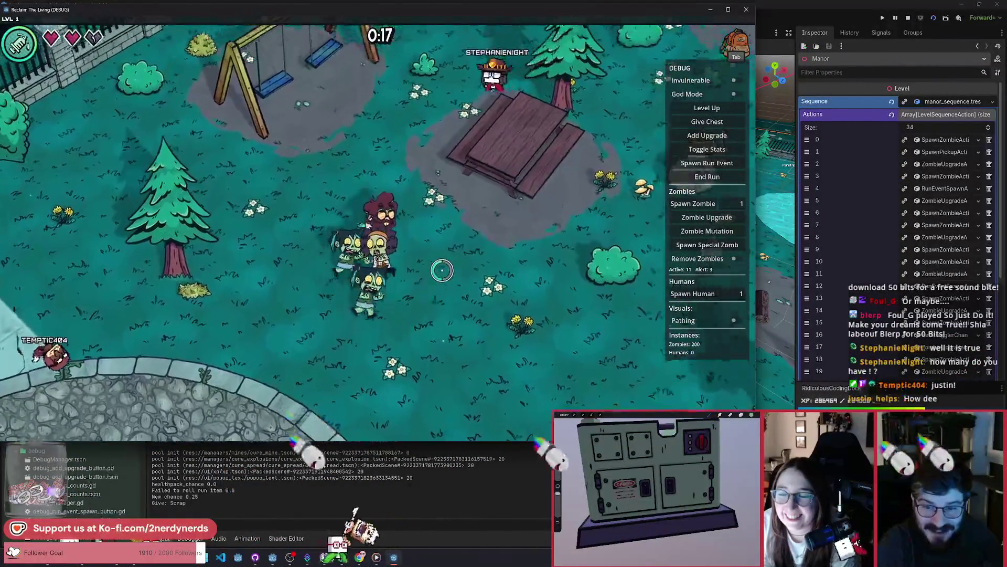
key(s)
key(d)
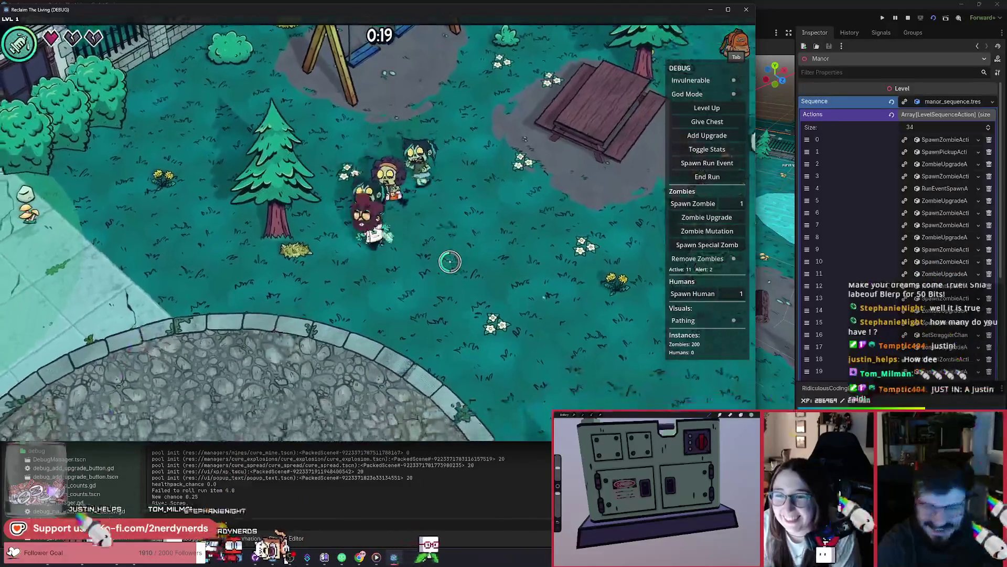
key(w)
key(d)
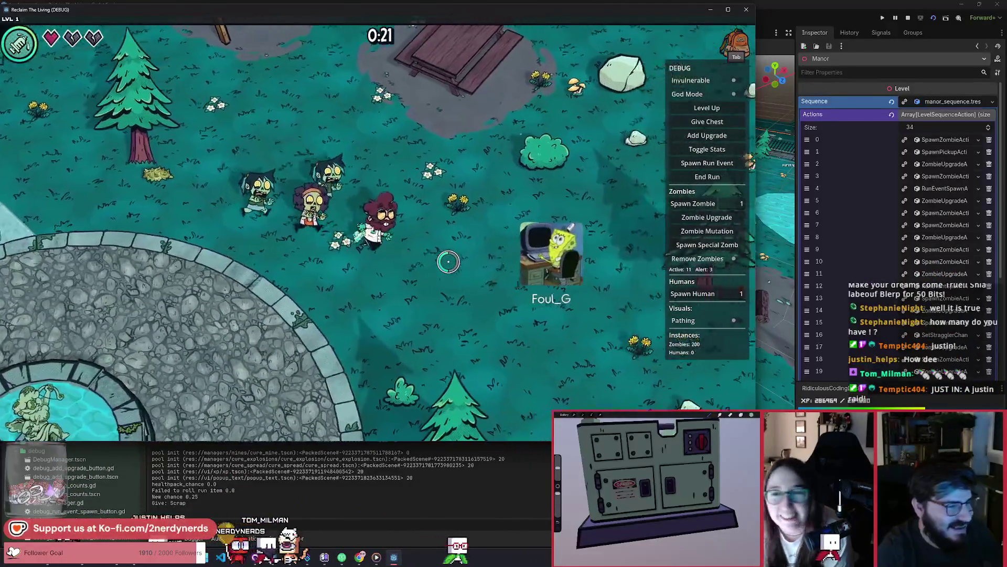
key(s)
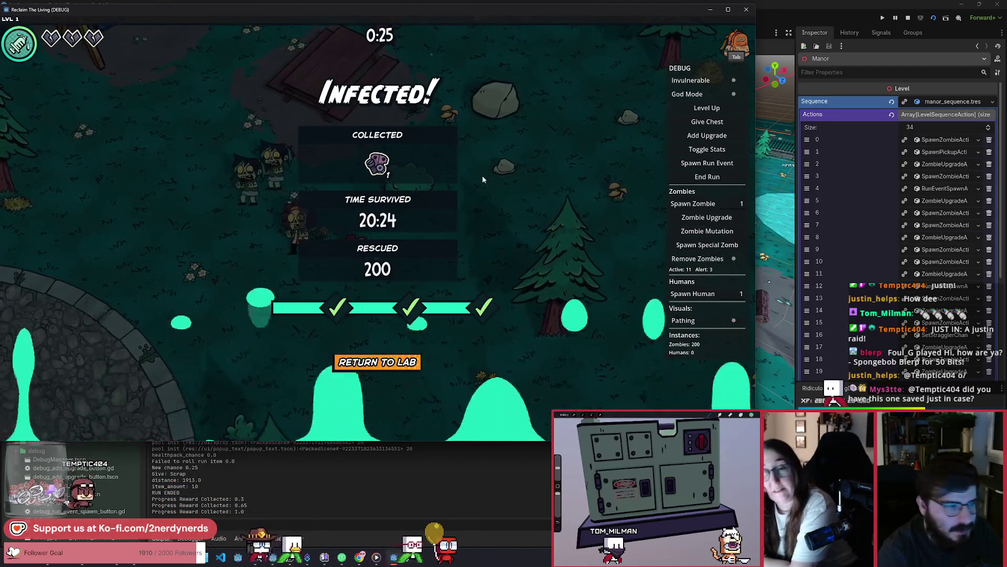
Reload the running scene, dismiss the Ferret Manor greeting and open the debug panel
click(933, 19)
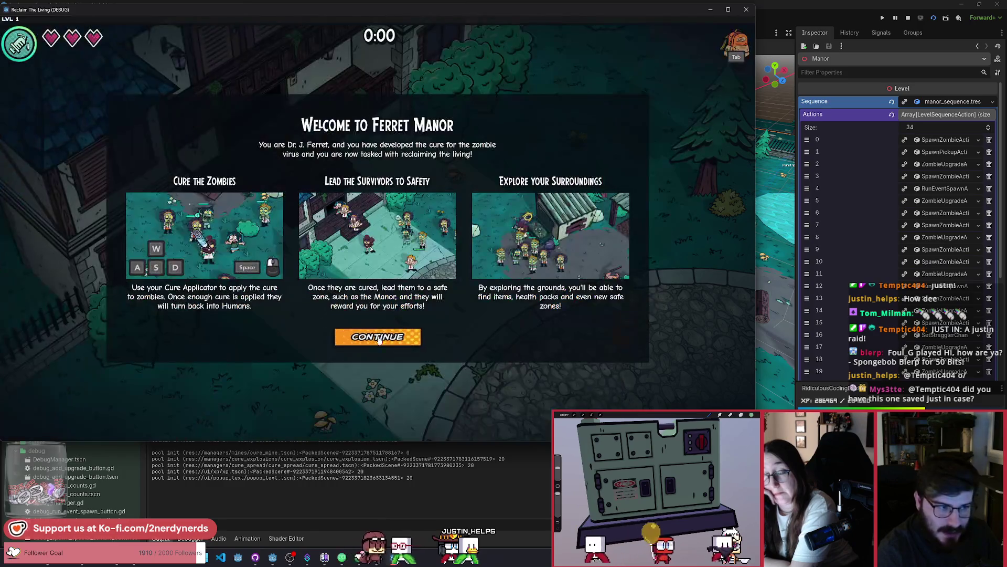
click(383, 333)
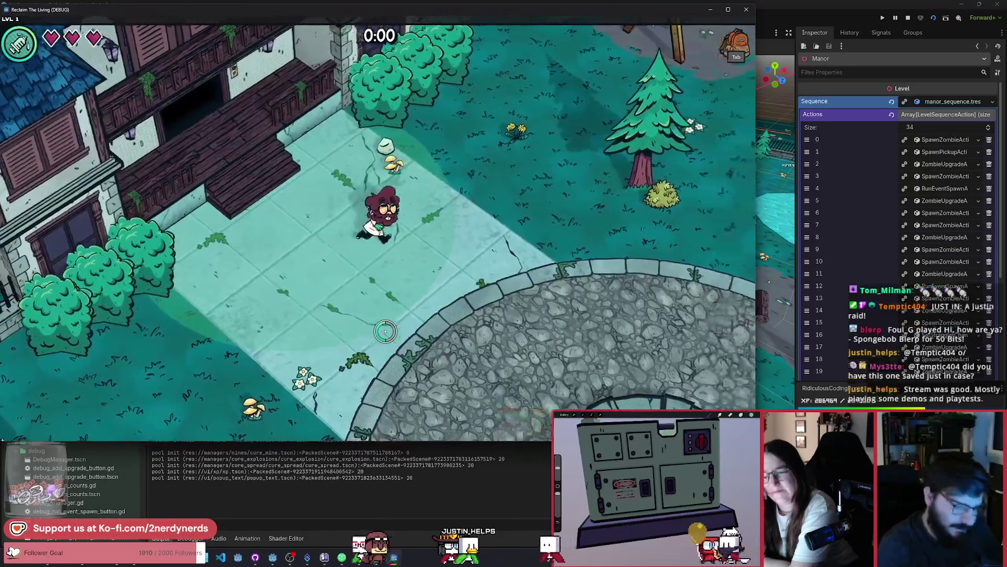
key(F1)
key(d)
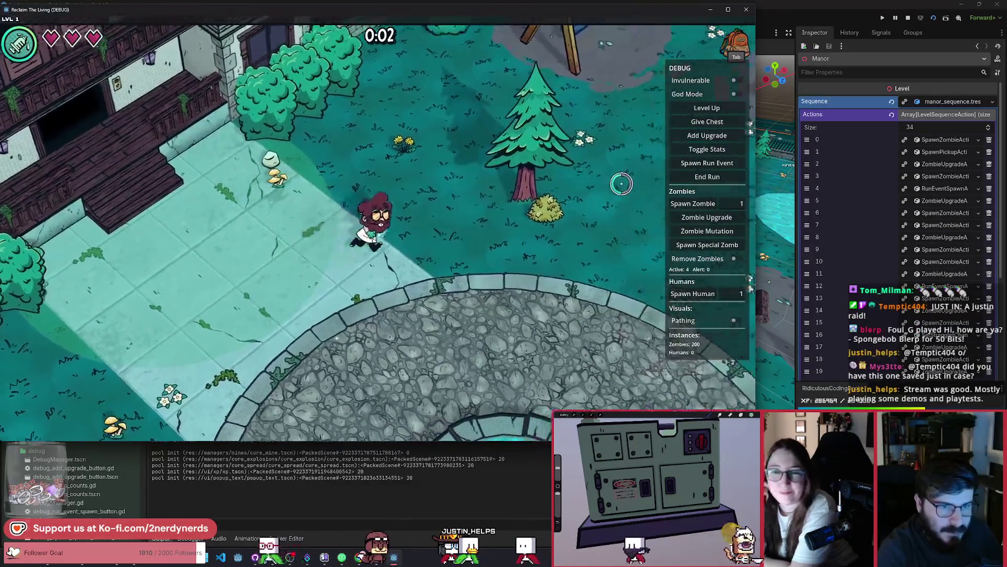
key(d)
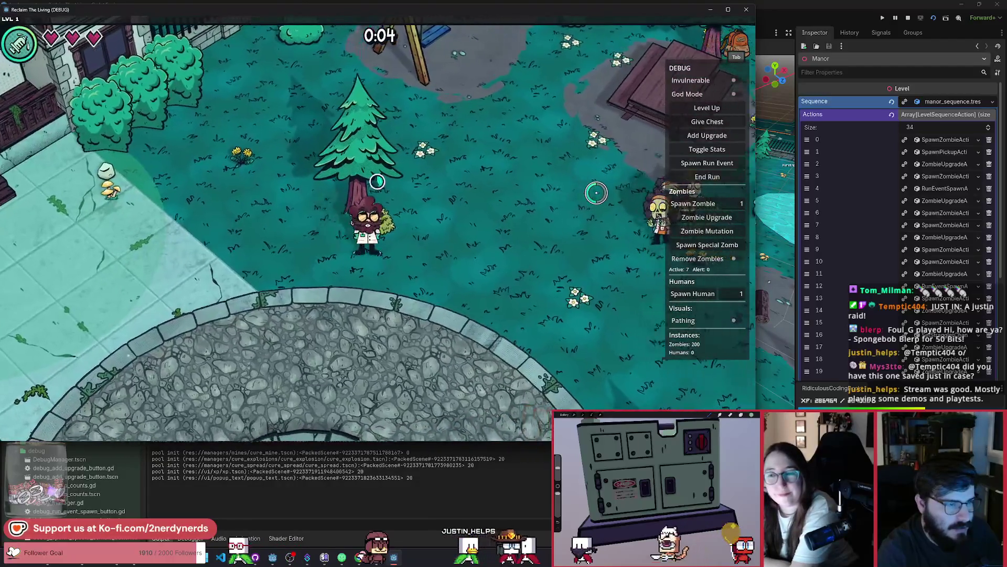
Walk past the tree, remove all zombies from the level and end the run
key(d)
key(s)
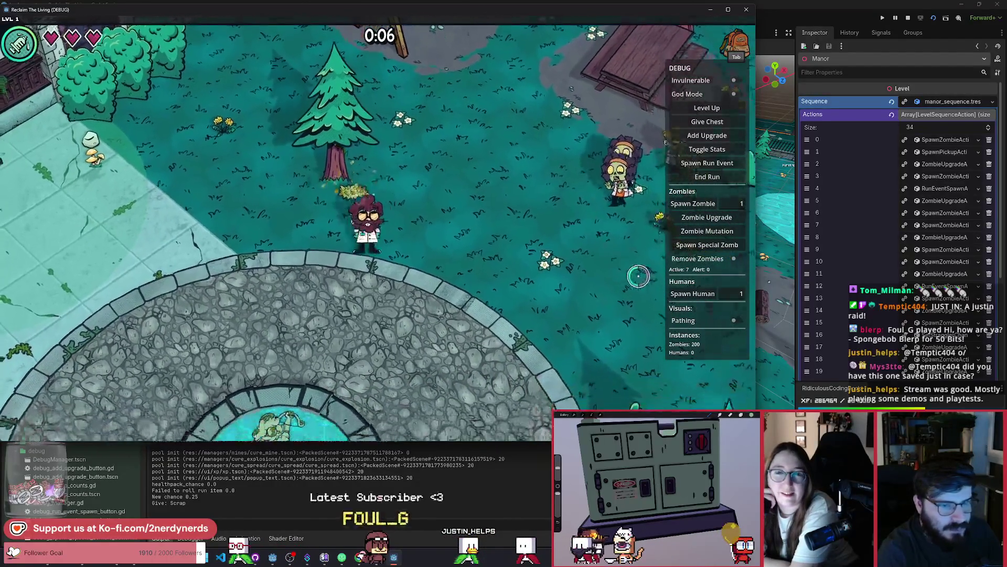
click(737, 258)
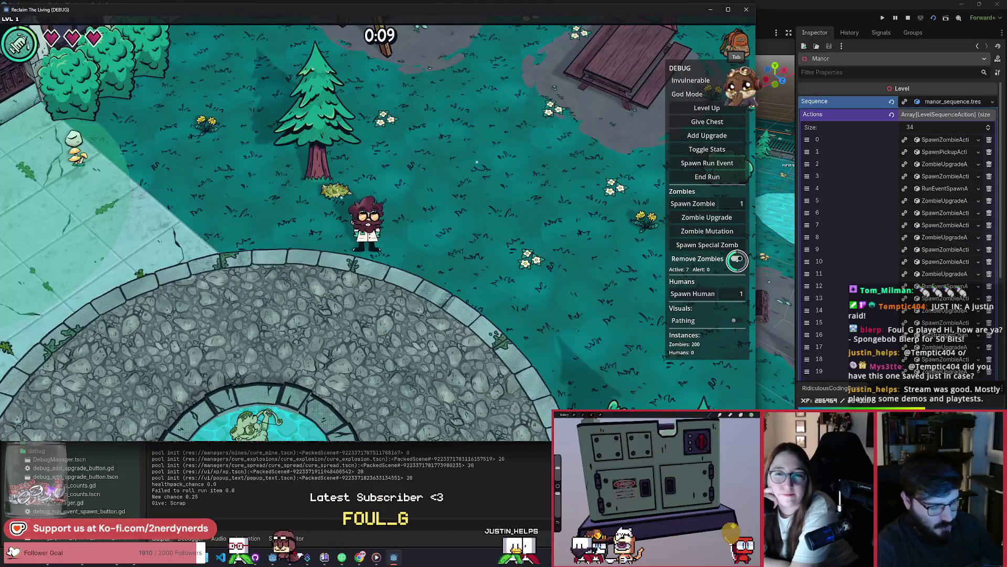
click(706, 178)
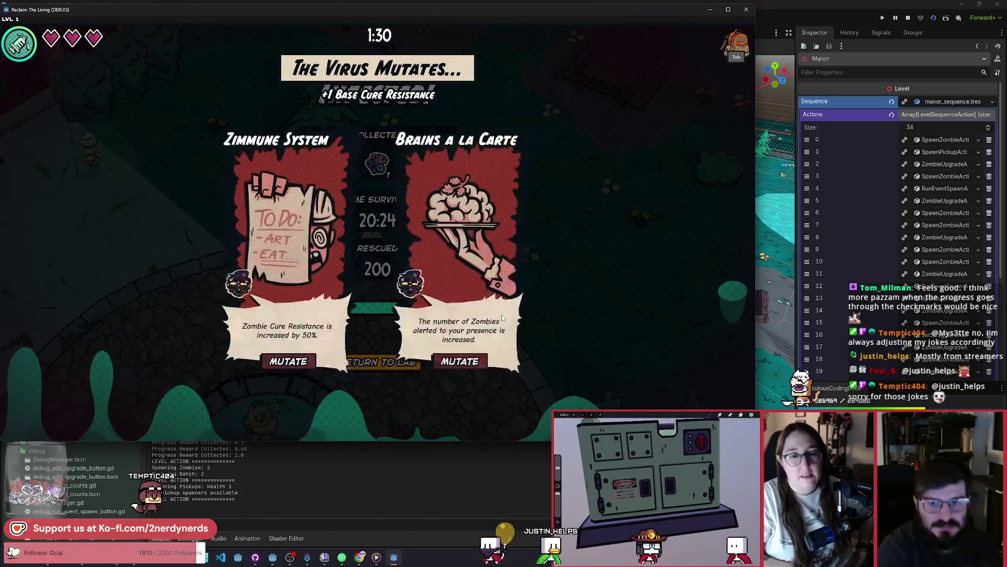
Pick the Brains a la Carte mutation and return from the results screen to the lab
click(455, 363)
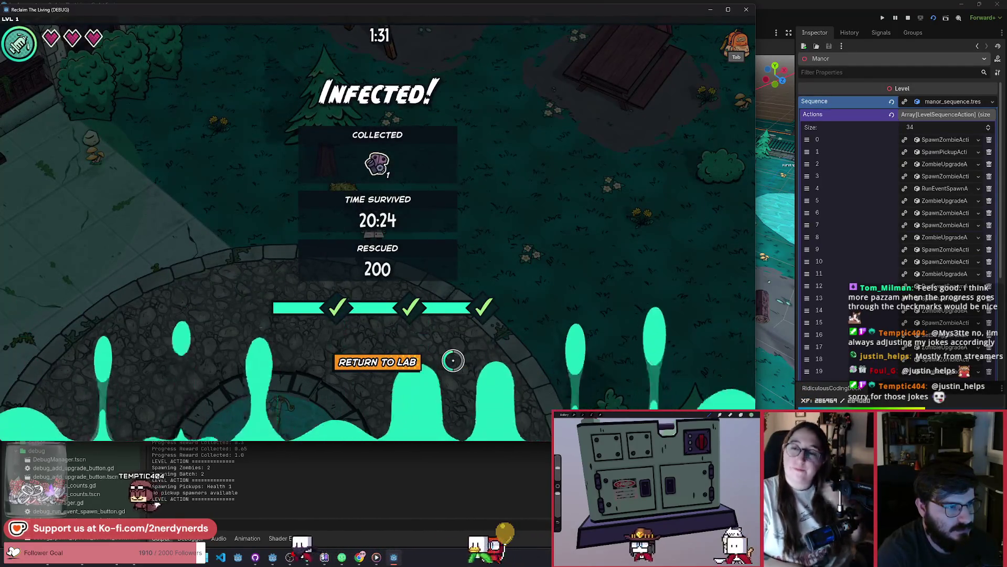
click(408, 361)
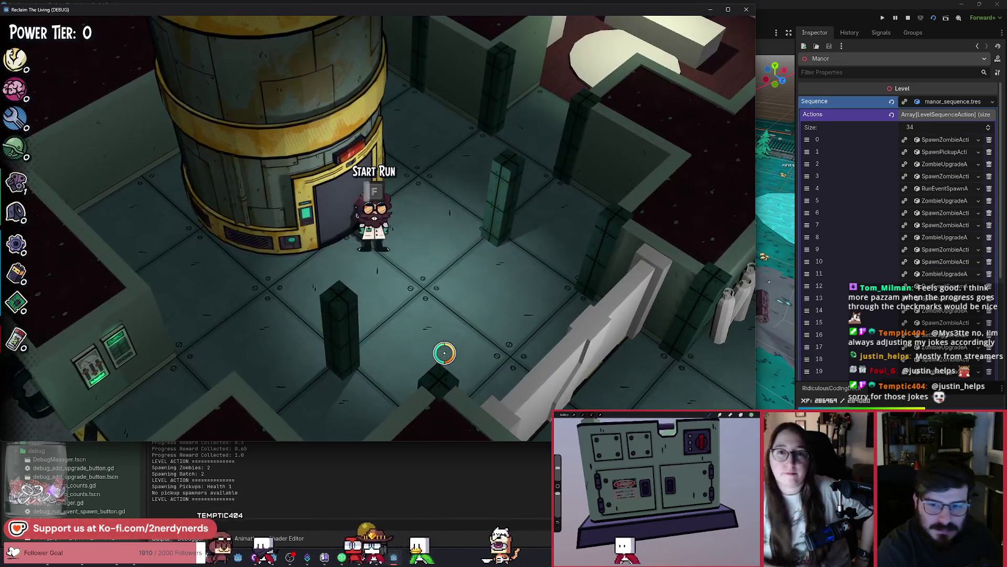
Start a new run from the lab and end it immediately via the debug menu's End Run
key(f)
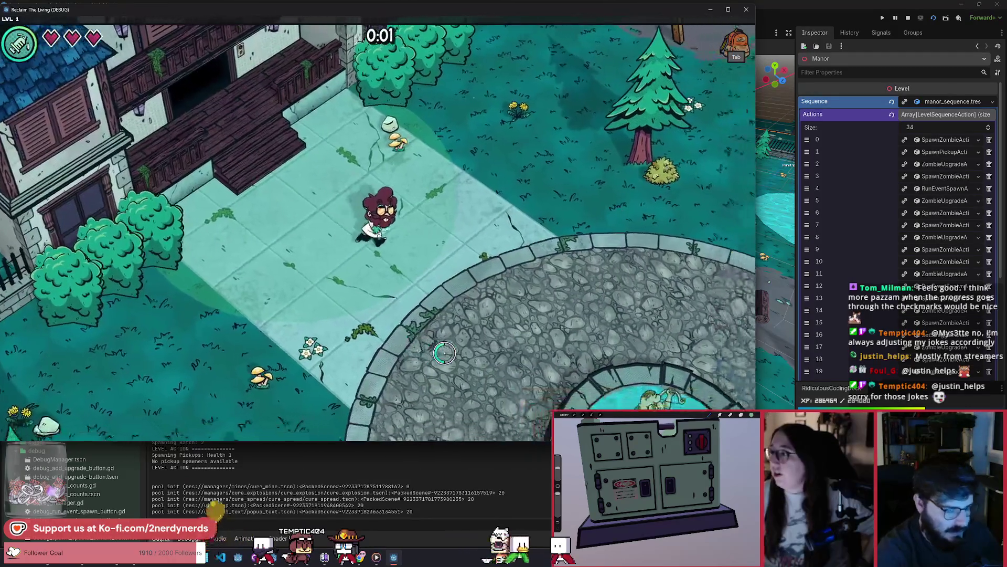
key(F1)
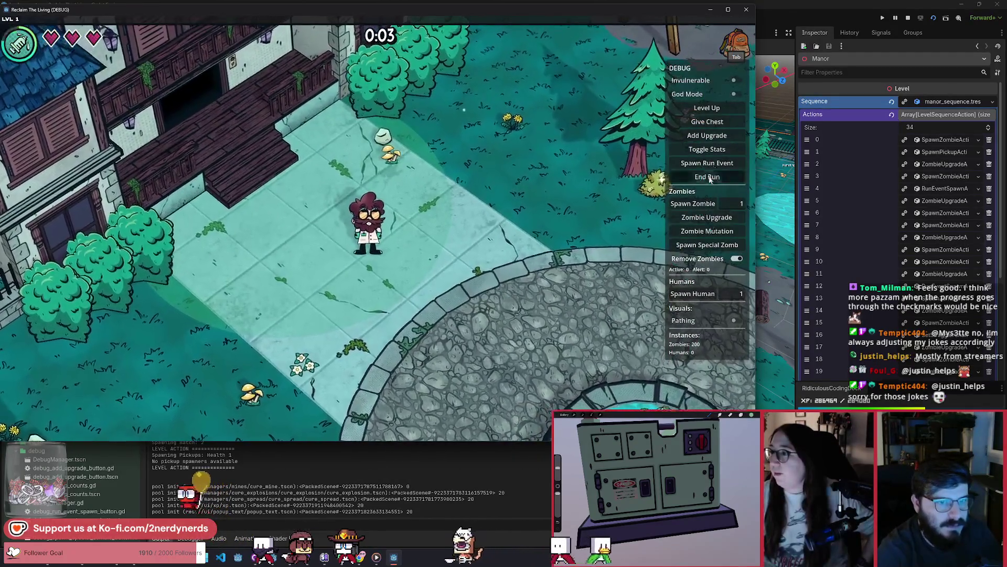
click(701, 215)
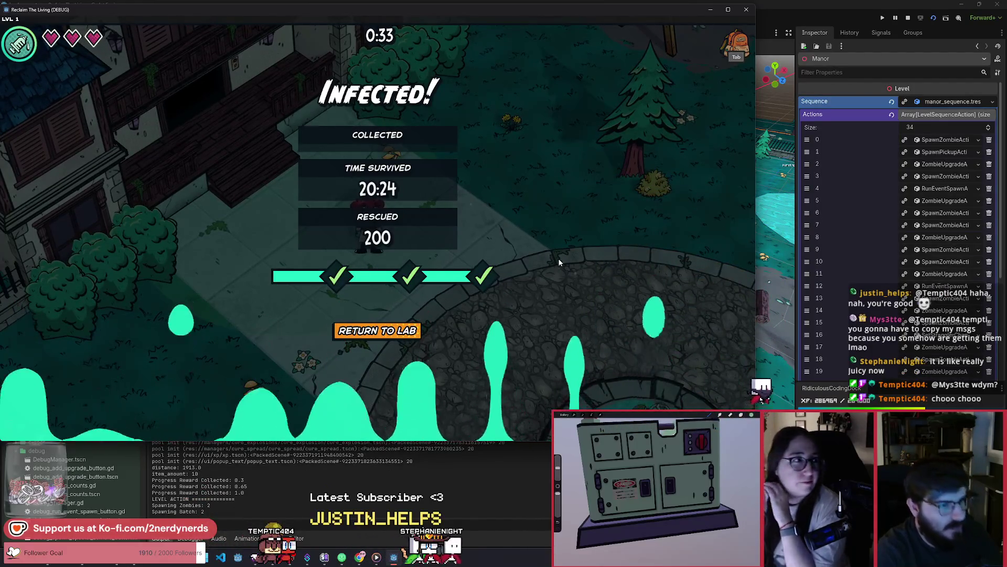
Capture the Infected! results screen with the Snipping Tool and switch to the Miro board
key(super+shift+s)
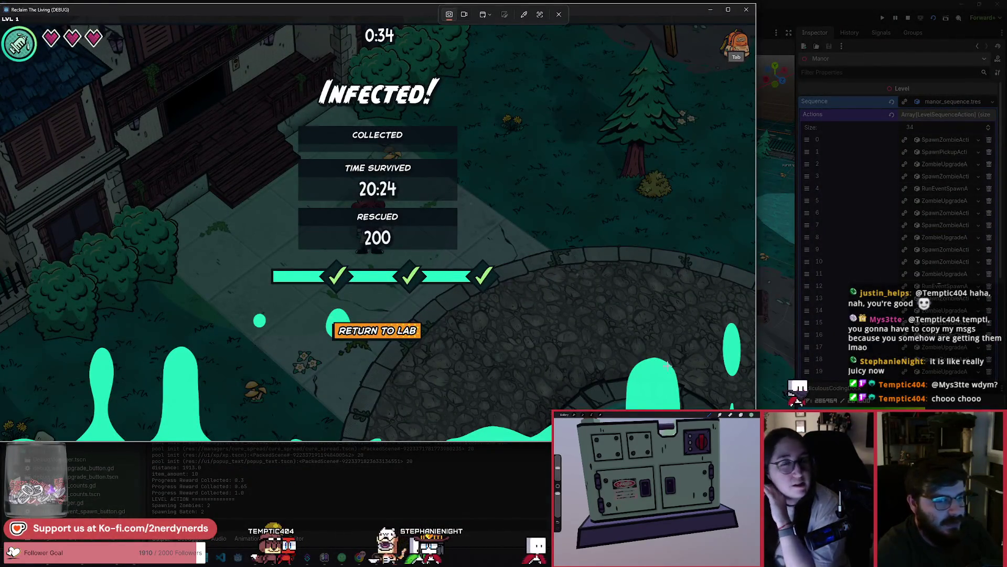
key(Escape)
key(alt+Tab)
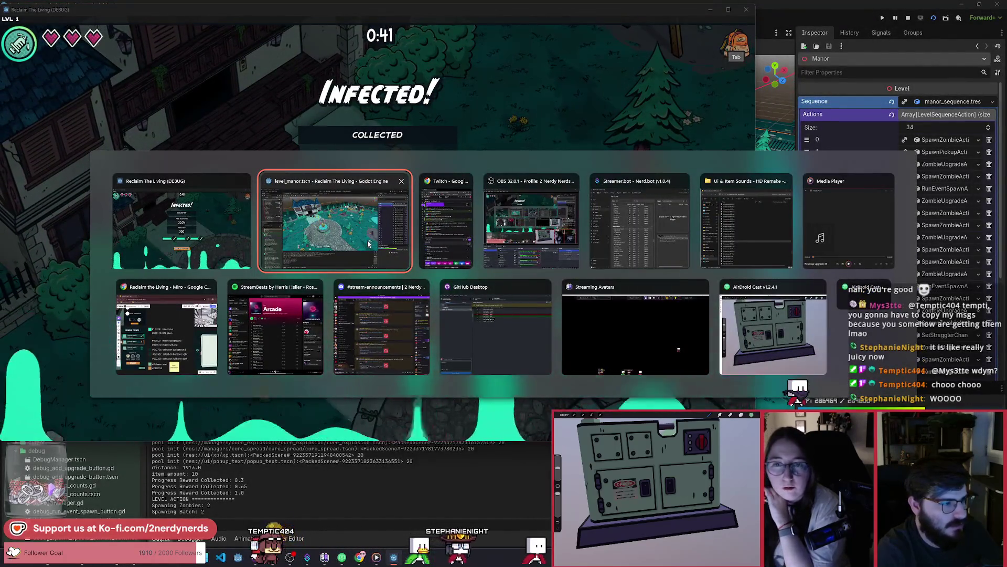
click(171, 335)
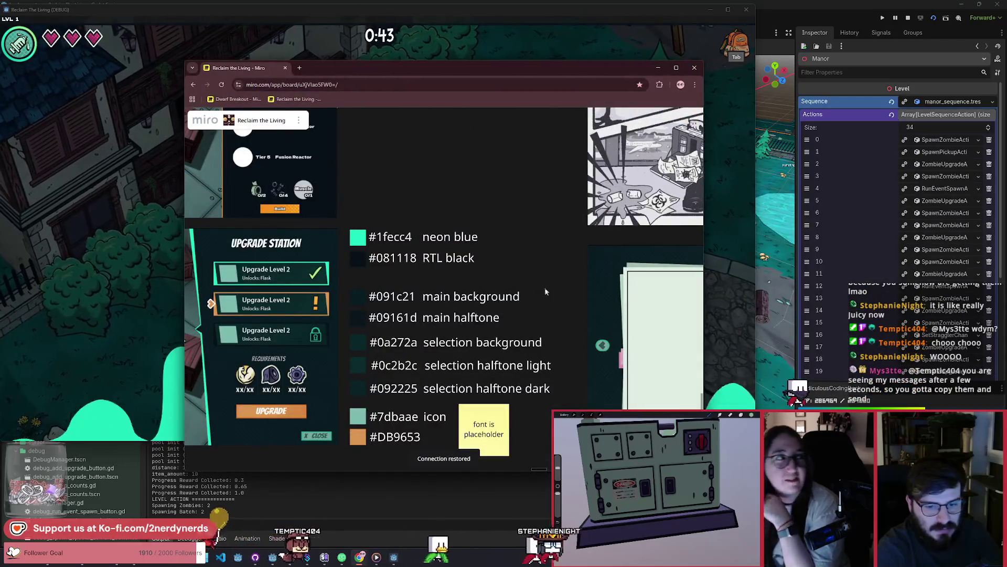
Pan the Miro board to bring the Pause and Win / Lose Run sections into view
scroll(544, 288, down, 3)
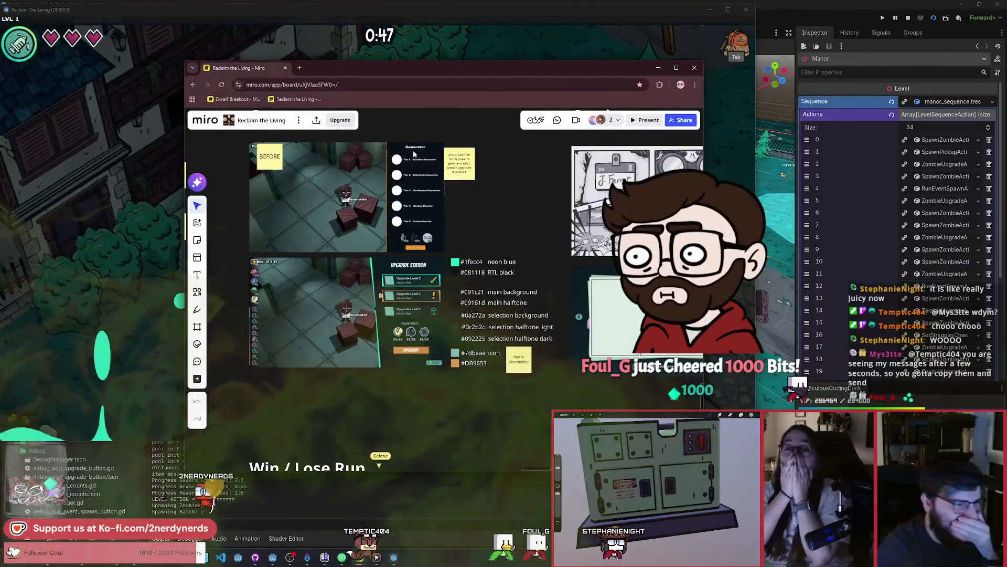
drag(396, 68, 381, 52)
scroll(475, 288, down, 4)
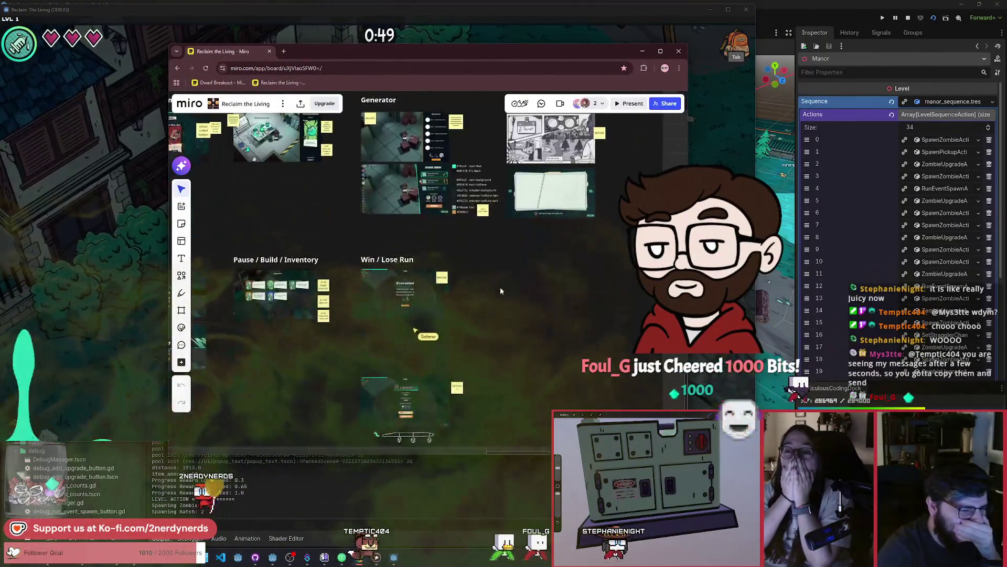
drag(500, 290, 587, 228)
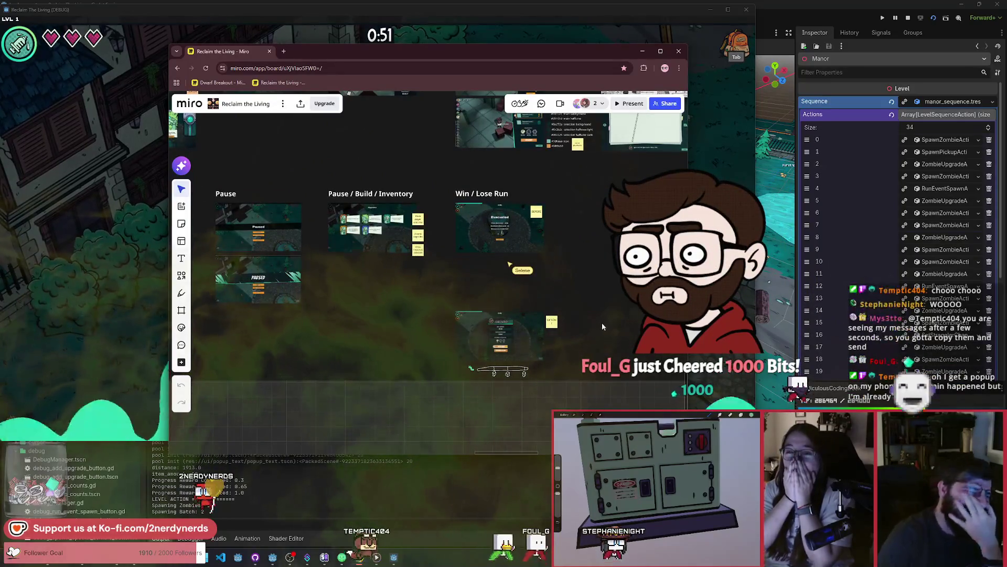
scroll(585, 345, down, 1)
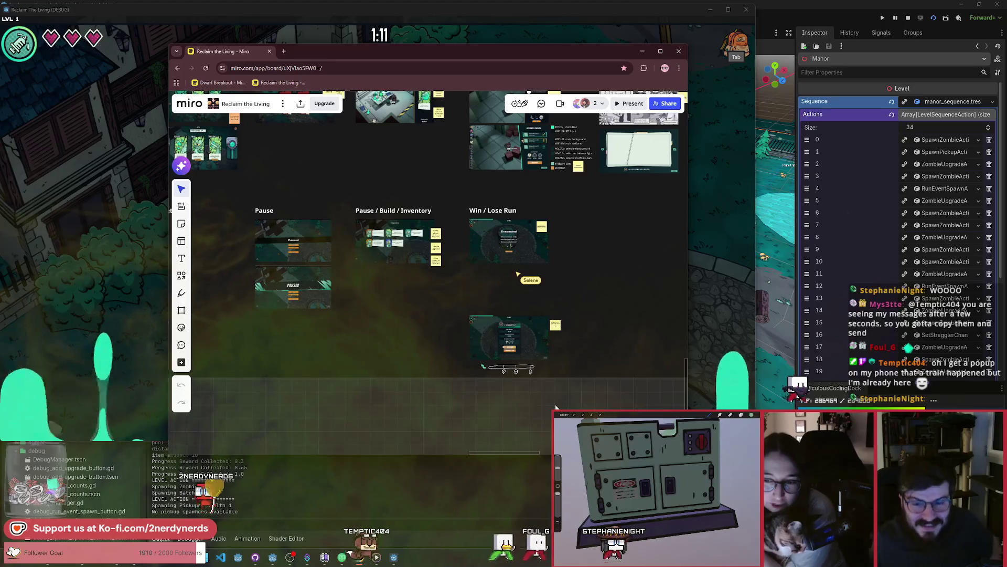
Move the Infected! screenshot beside the Evacuated one and shrink it to match
click(411, 336)
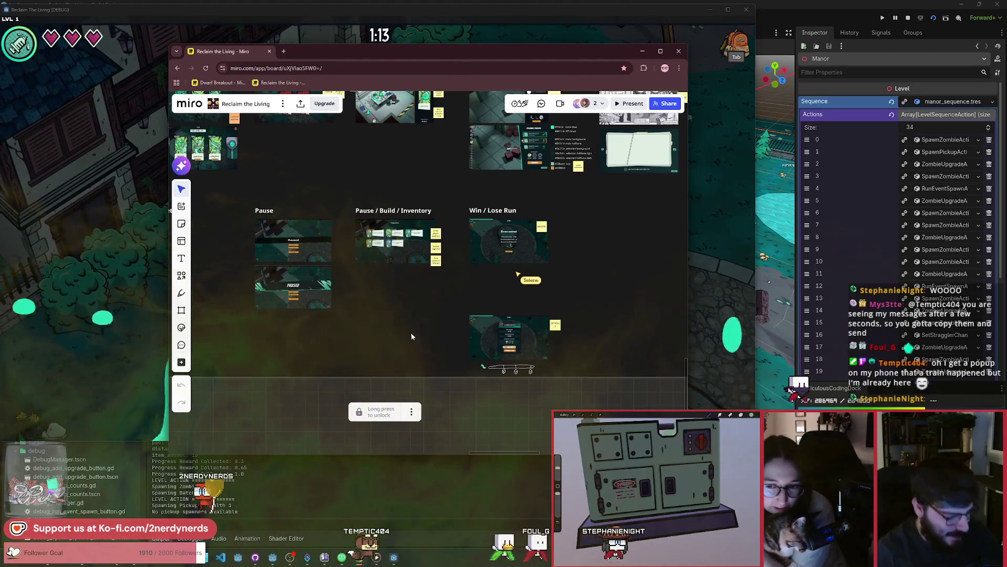
click(432, 332)
drag(454, 332, 448, 339)
scroll(454, 336, up, 5)
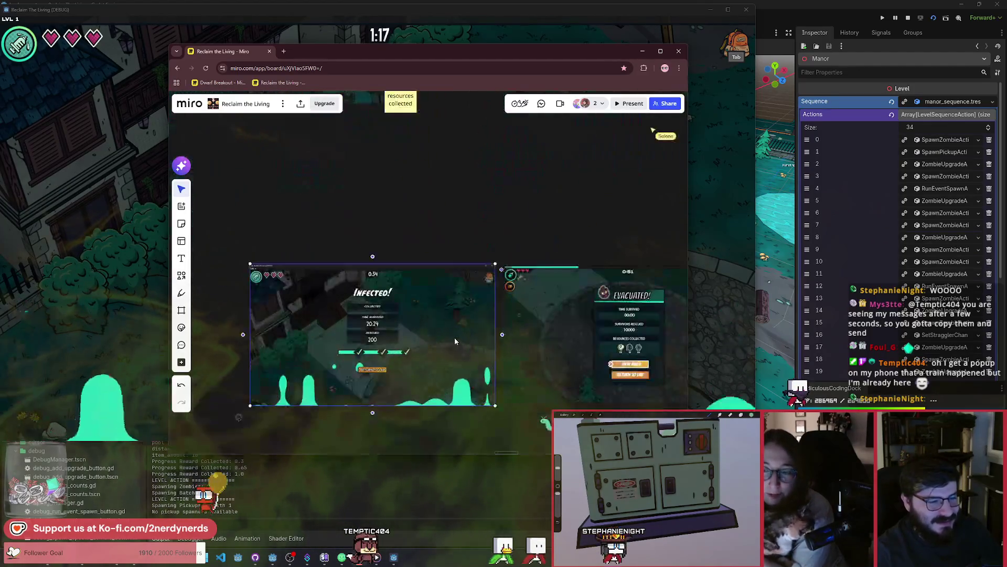
drag(496, 406, 492, 404)
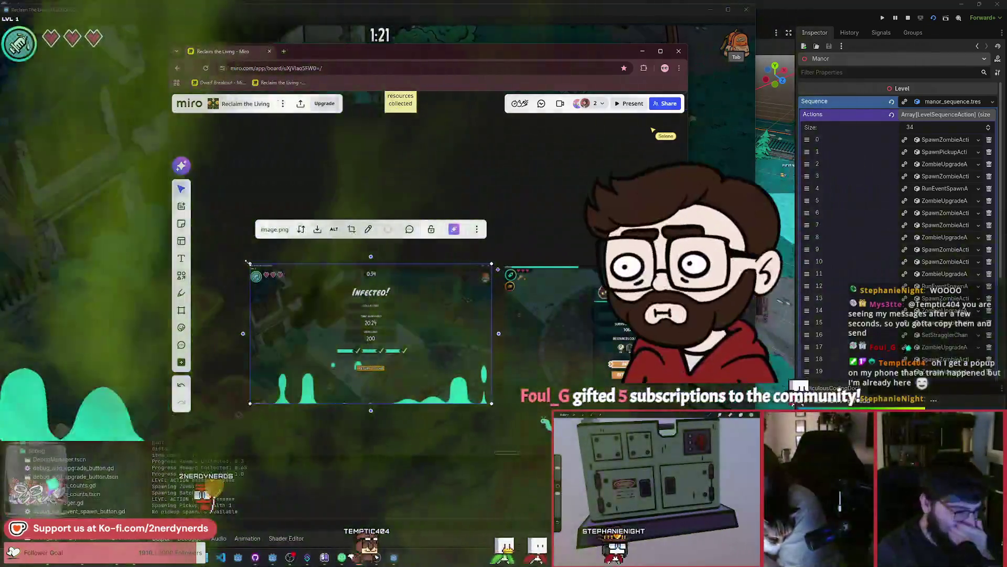
drag(372, 312, 382, 312)
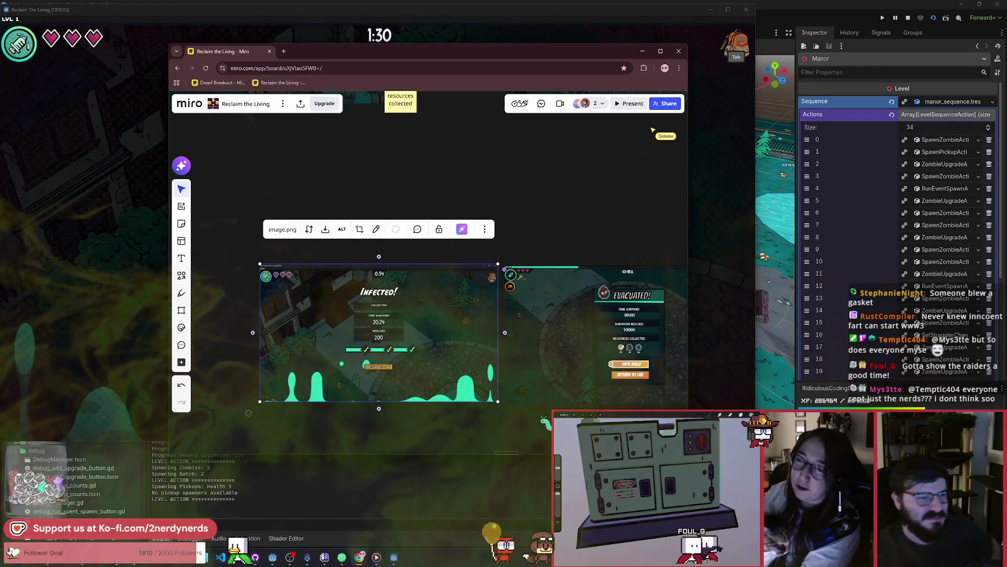
drag(259, 262, 264, 265)
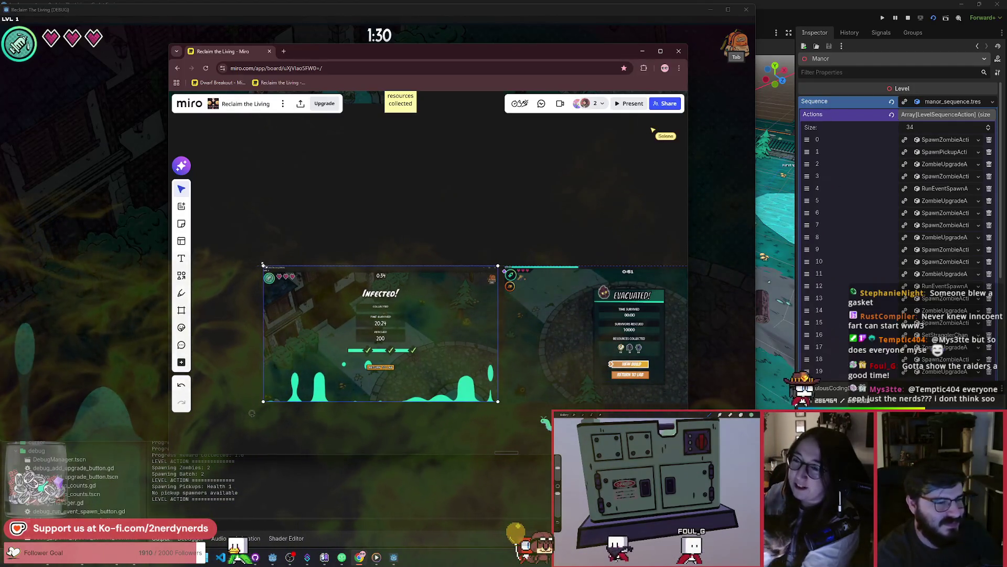
Deselect the screenshot and scroll the board until Infected! and Option 1 Evacuated! are both visible
click(446, 237)
scroll(551, 319, down, 2)
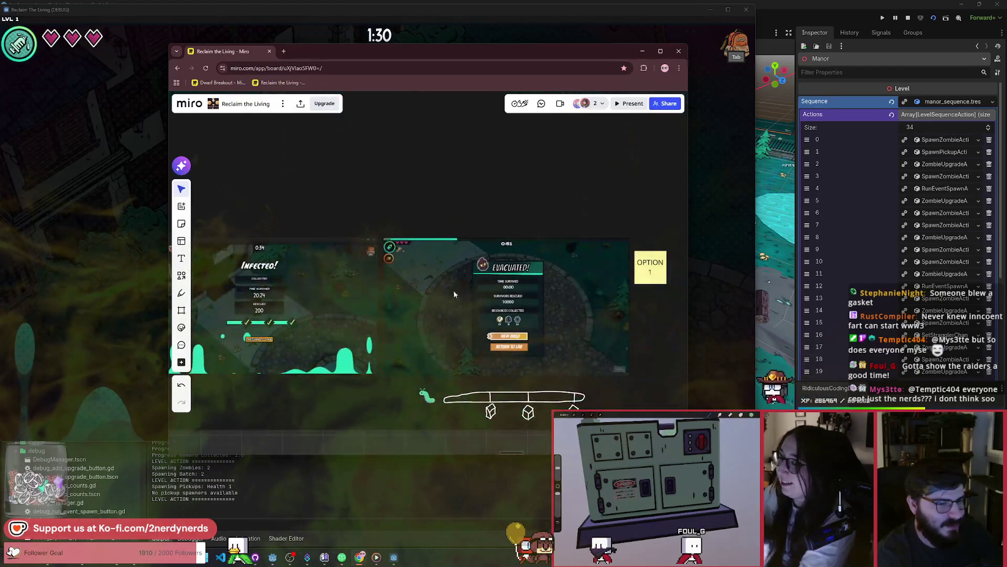
scroll(505, 286, up, 2)
scroll(505, 286, up, 5)
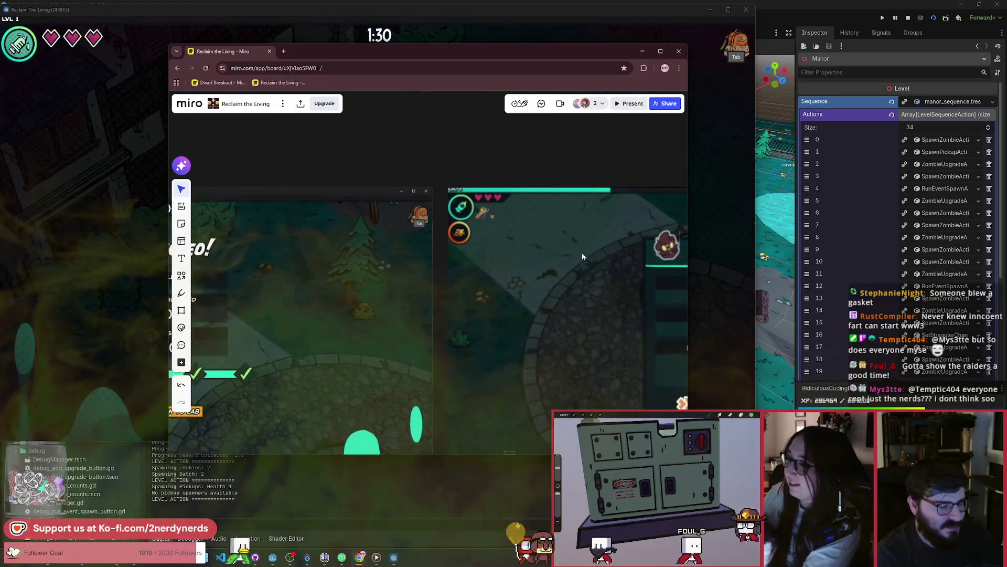
scroll(440, 235, down, 3)
scroll(559, 253, up, 3)
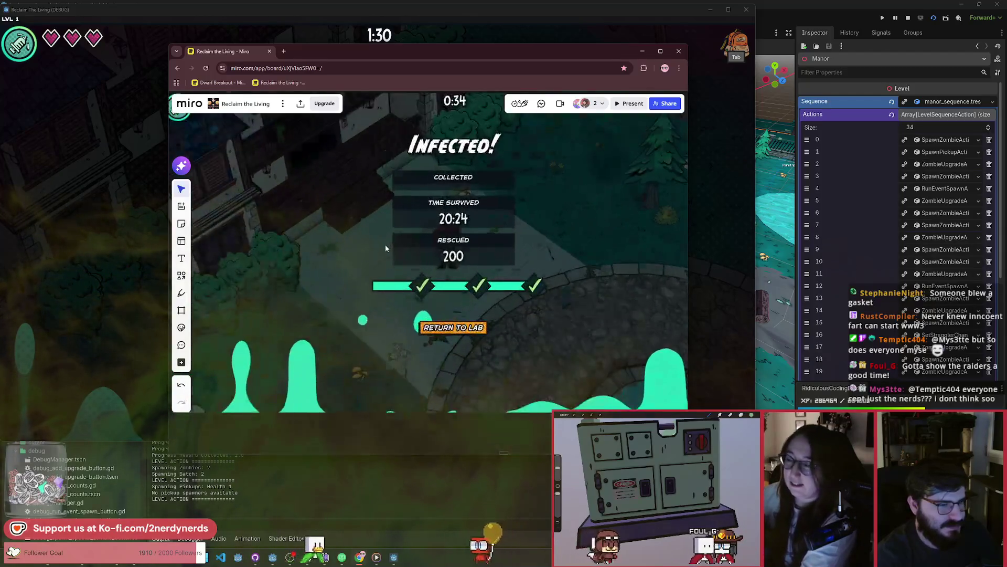
scroll(517, 265, down, 3)
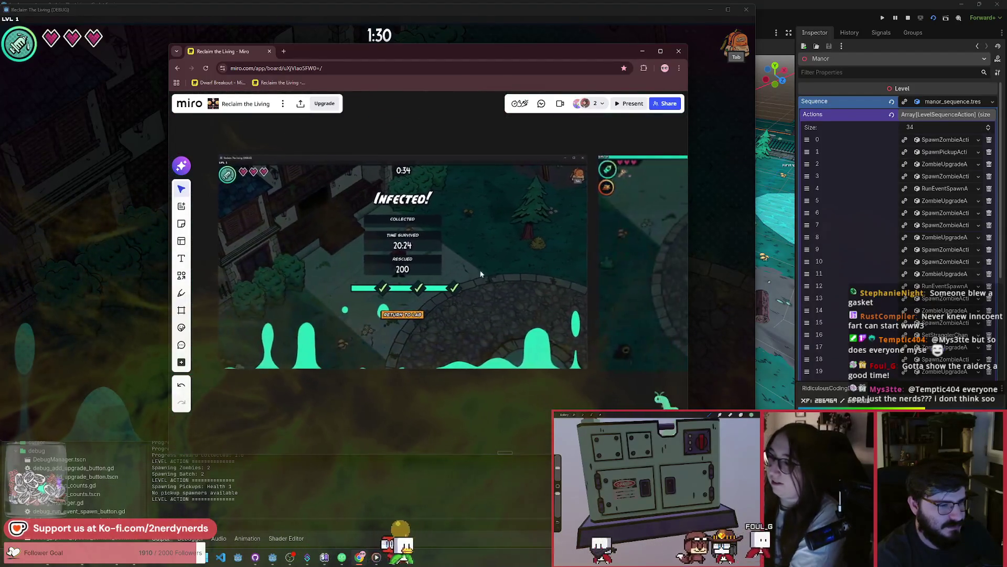
scroll(470, 274, up, 3)
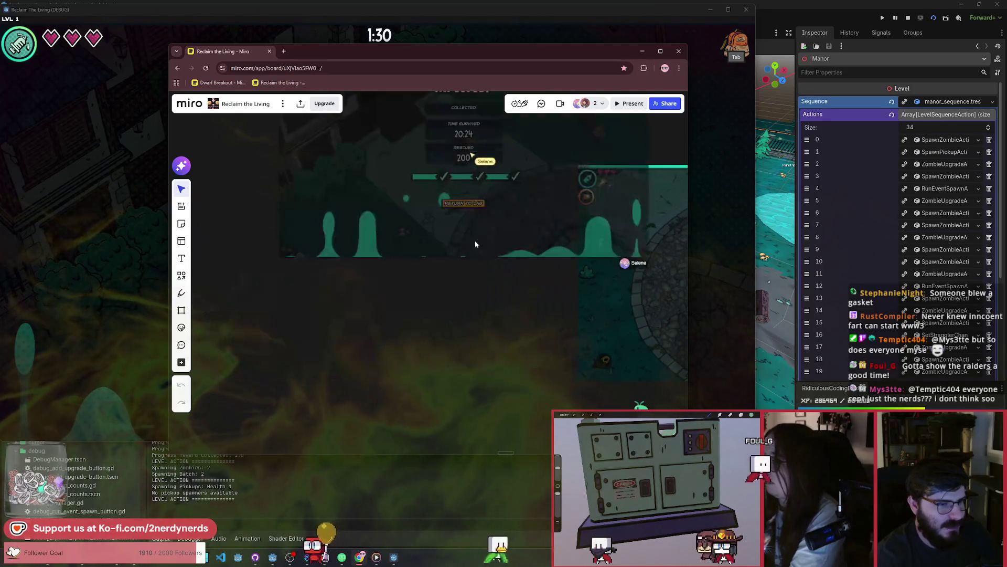
scroll(589, 250, left, 3)
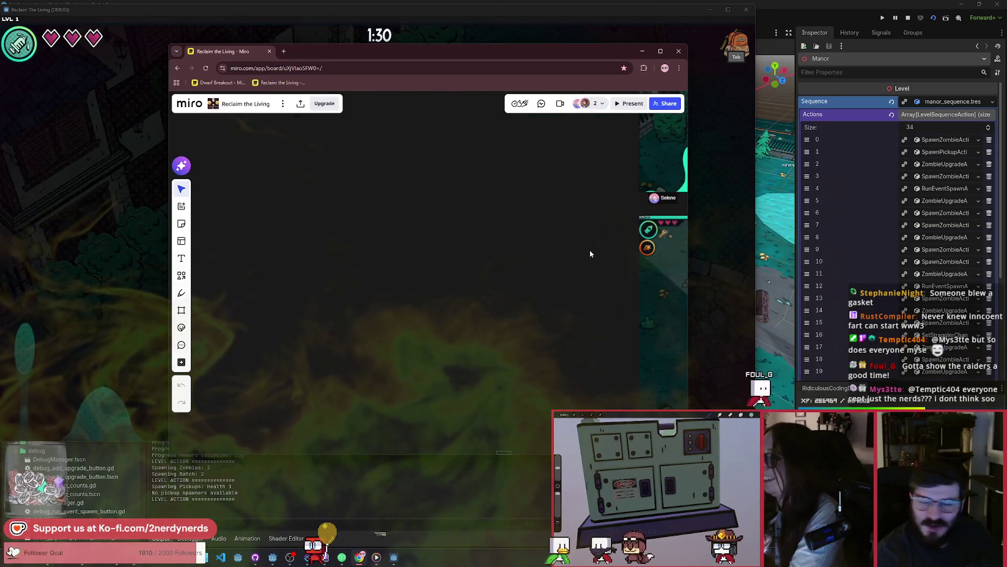
scroll(584, 265, down, 3)
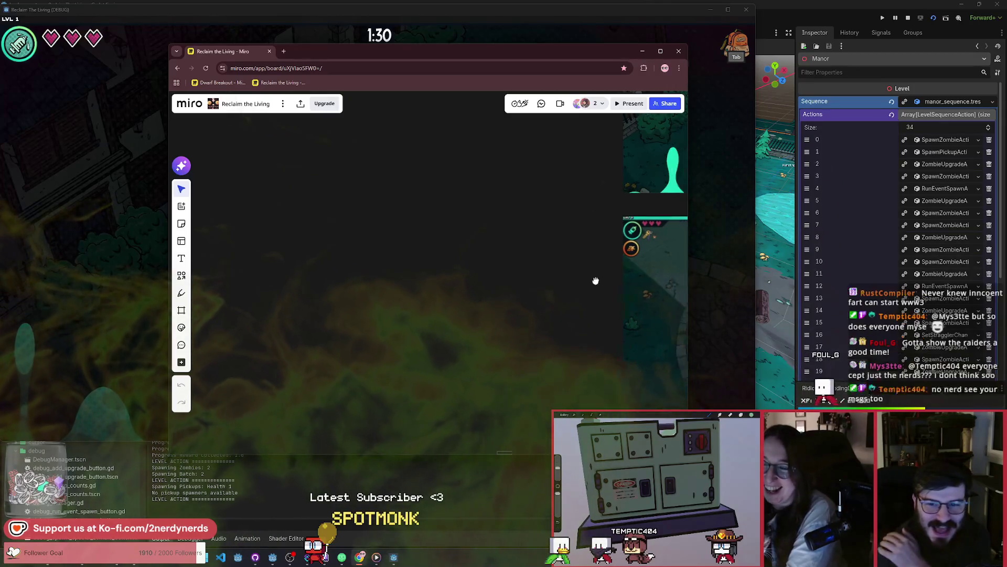
scroll(582, 284, right, 5)
scroll(583, 284, up, 2)
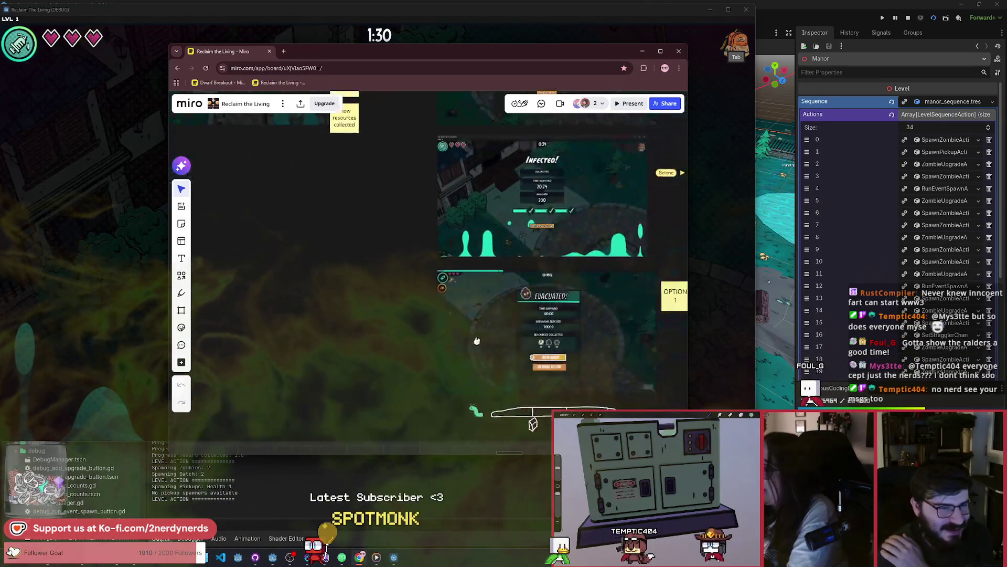
scroll(535, 270, up, 3)
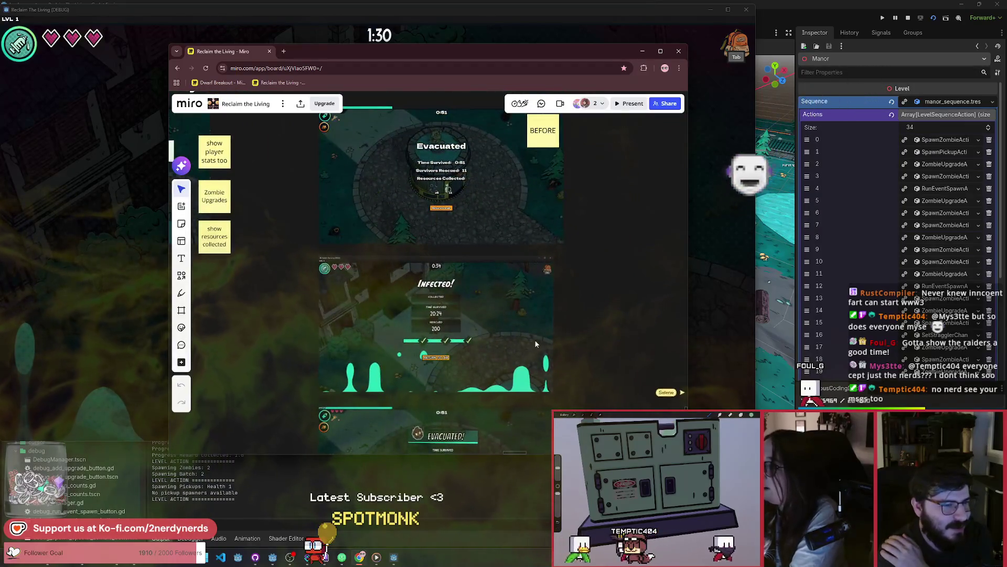
scroll(482, 229, up, 2)
scroll(567, 246, down, 2)
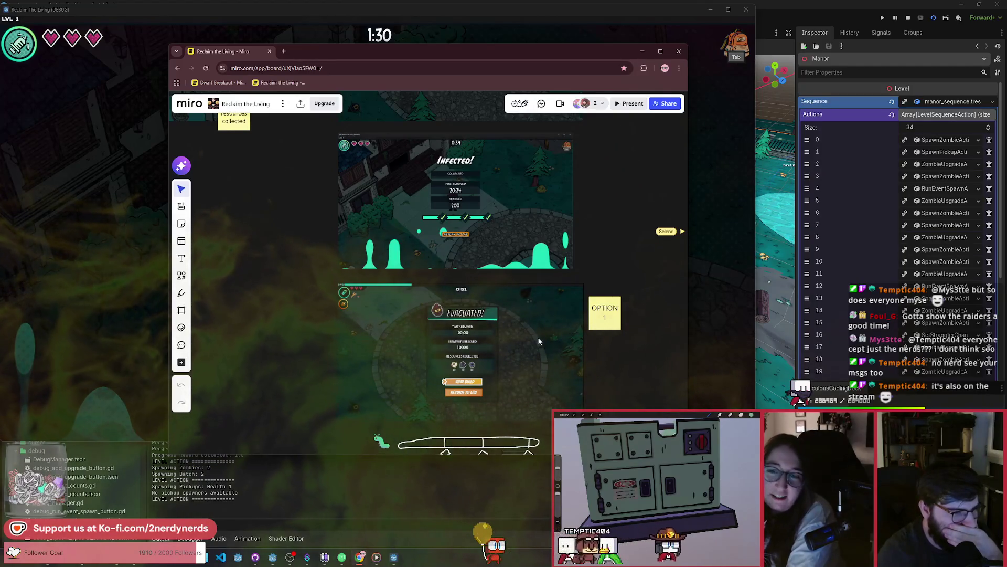
Pan the board to center the two mockups and zoom in on the Infected! screenshot
mouse_move(542, 326)
mouse_down()
mouse_move(535, 281)
mouse_move(434, 371)
mouse_move(422, 317)
mouse_move(452, 438)
mouse_move(471, 394)
mouse_move(465, 344)
mouse_up()
scroll(540, 316, up, 6)
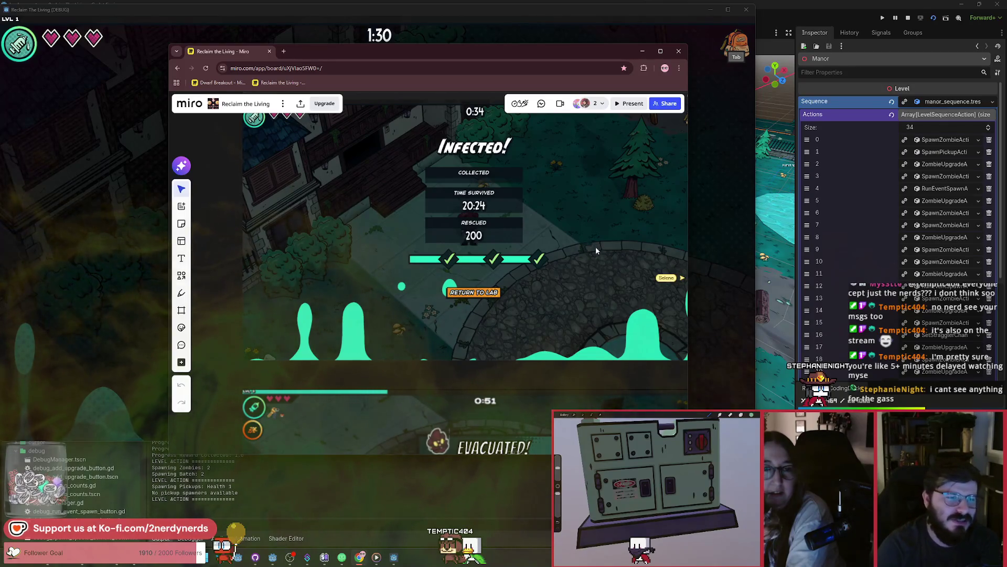
scroll(596, 245, up, 3)
scroll(592, 294, right, 1)
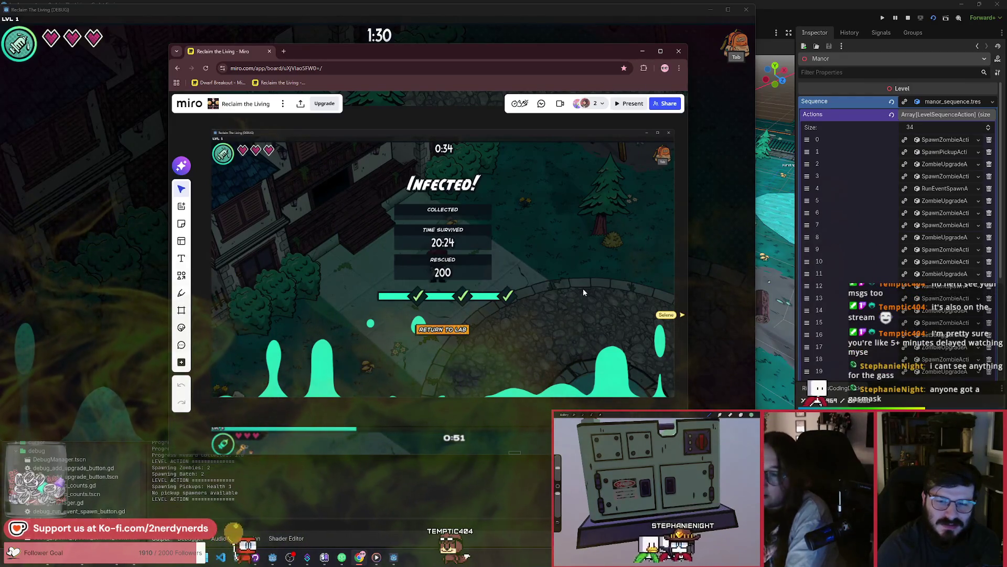
scroll(574, 287, up, 1)
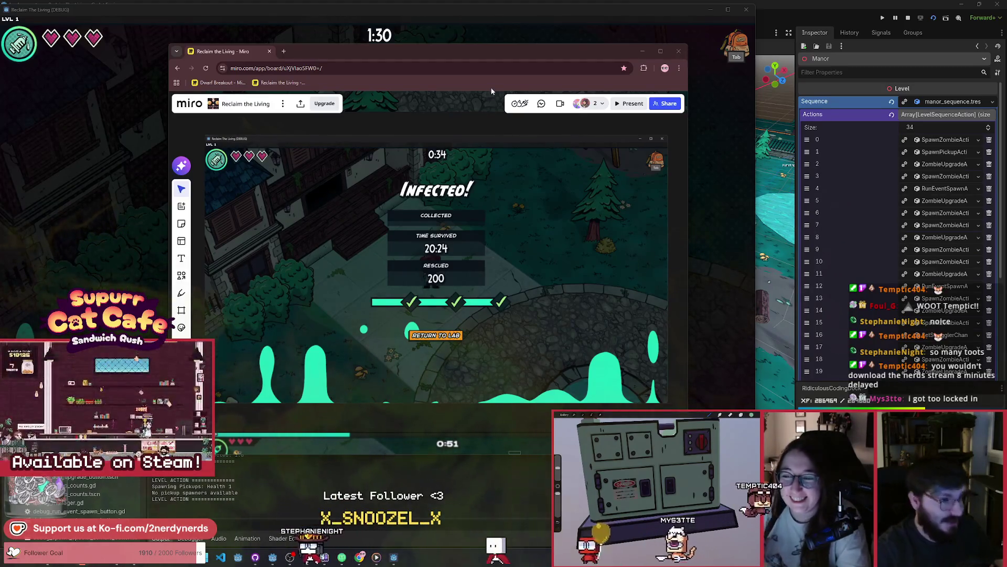
click(659, 13)
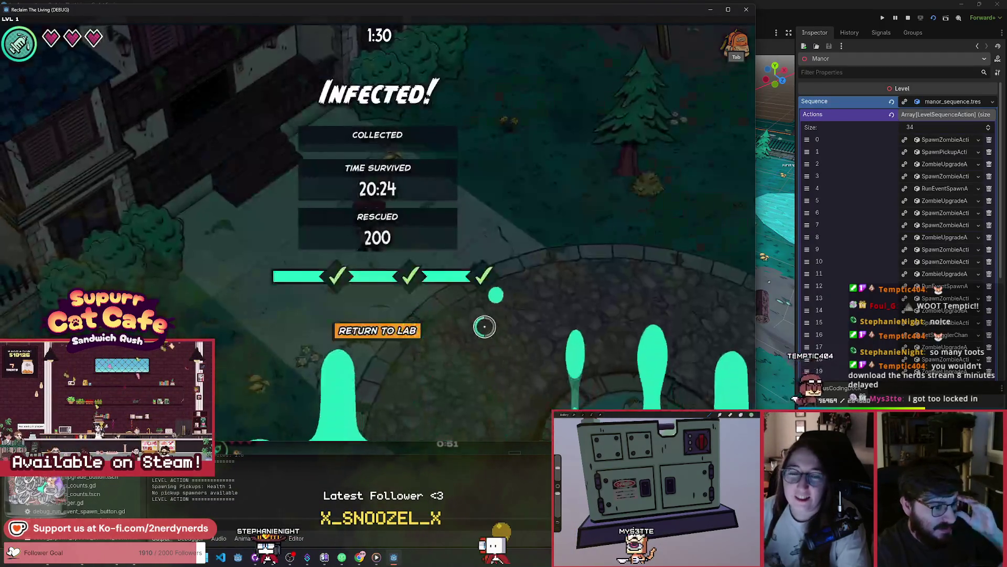
Close the running game window and drag the Miro browser window to the right
click(746, 10)
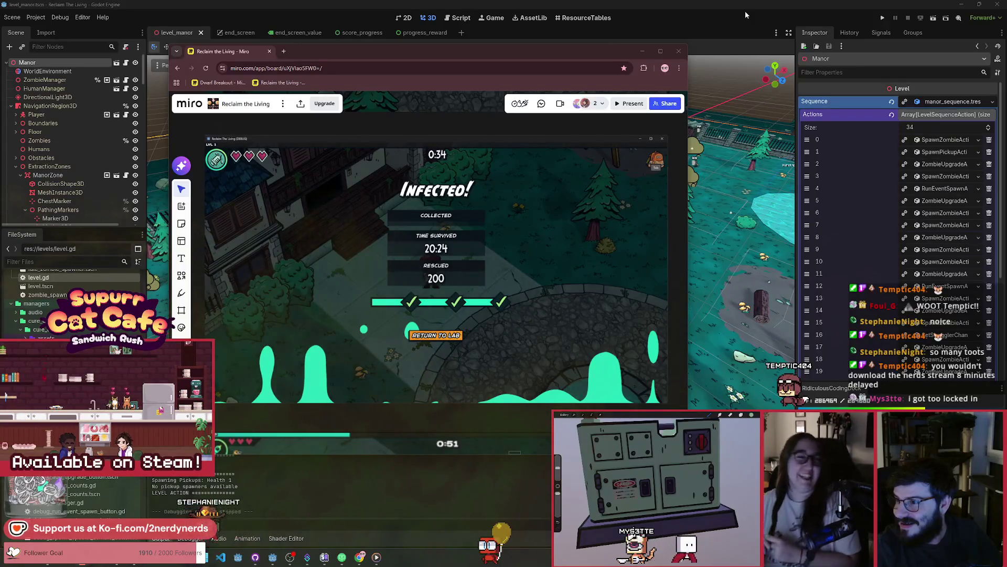
drag(608, 48, 663, 48)
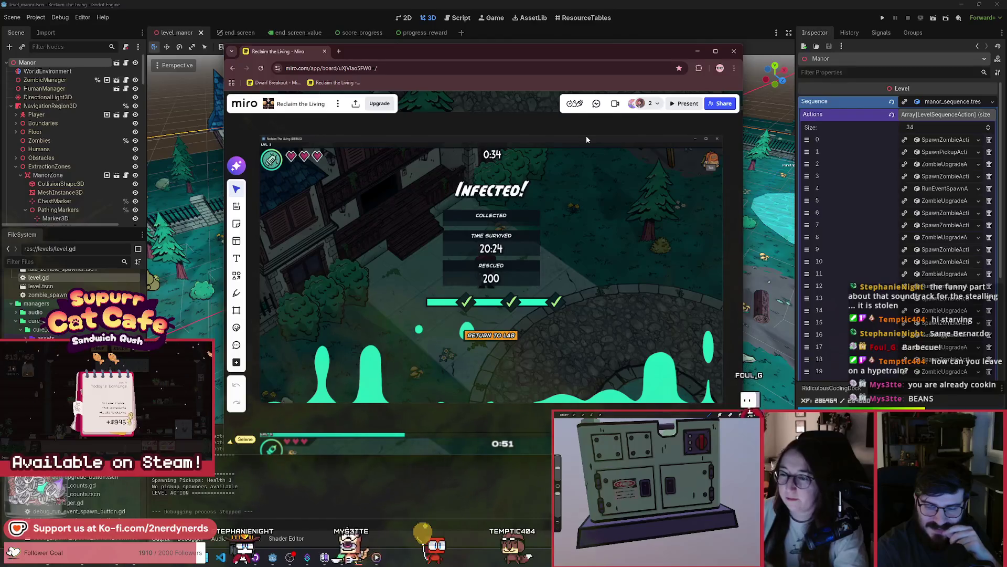
Shift the Miro window slightly right, then bring the YouTube Shorts window over the board
drag(492, 52, 510, 60)
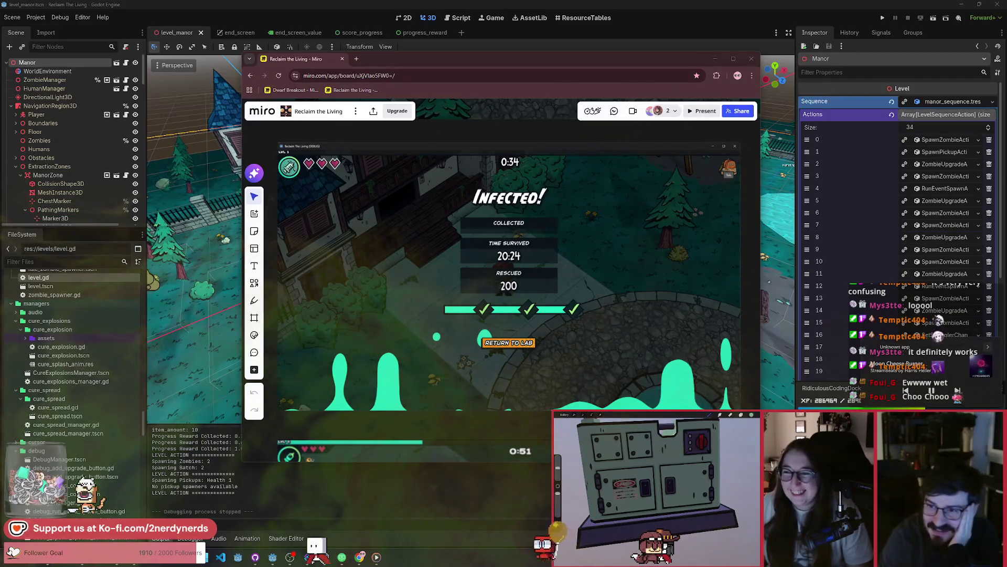
mouse_move(1006, 86)
mouse_down()
mouse_move(381, 87)
mouse_move(437, 187)
mouse_move(428, 92)
mouse_up()
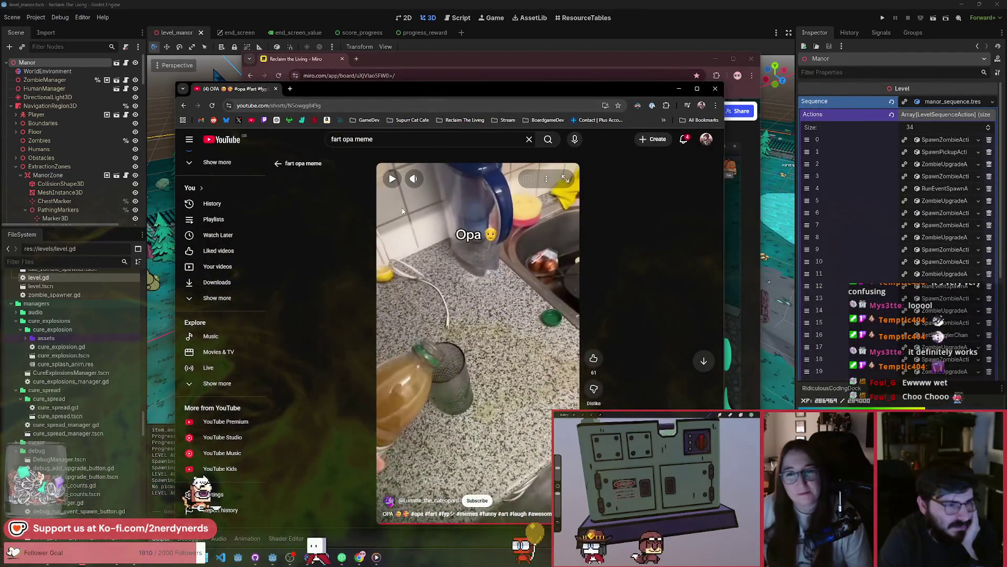
Play the Opa Short, then close it to reveal the Infected results screenshot (20:24 survived, 200 rescued)
click(394, 293)
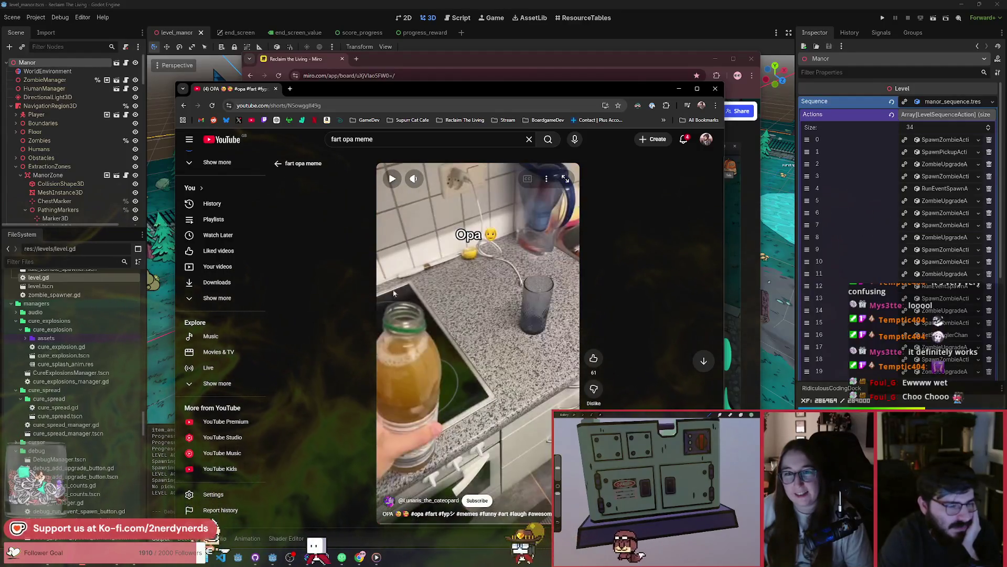
click(393, 179)
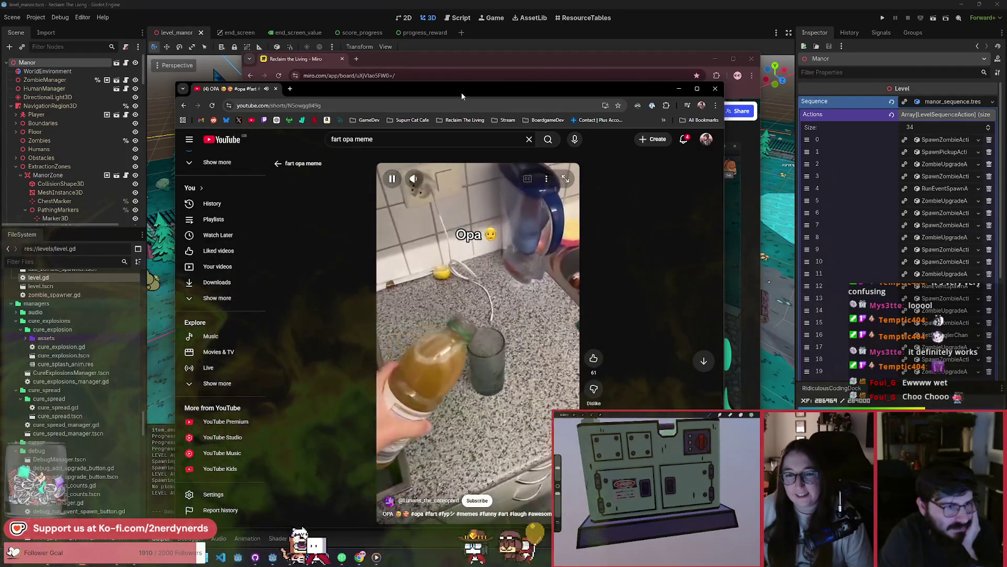
drag(461, 92, 458, 46)
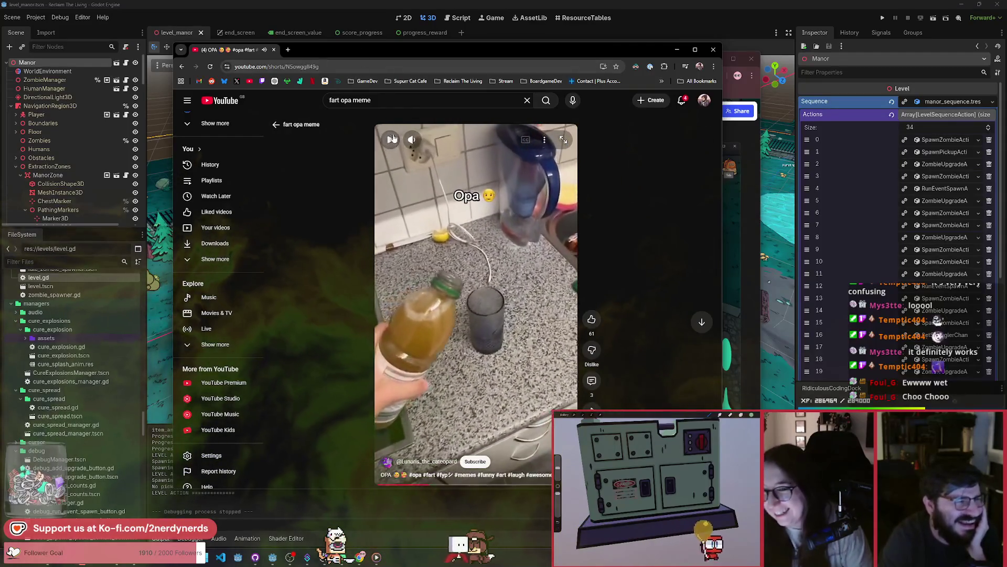
key(ctrl+w)
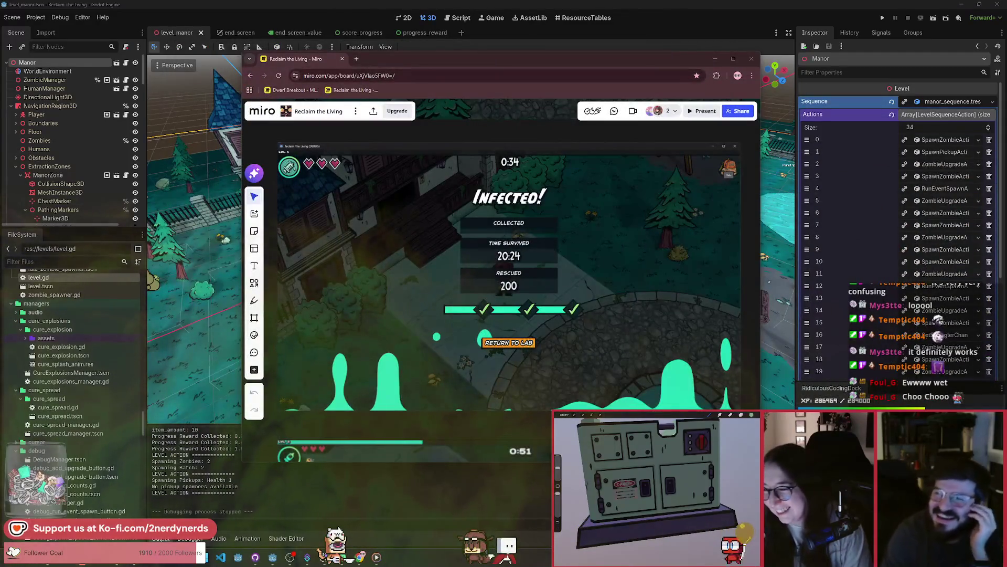